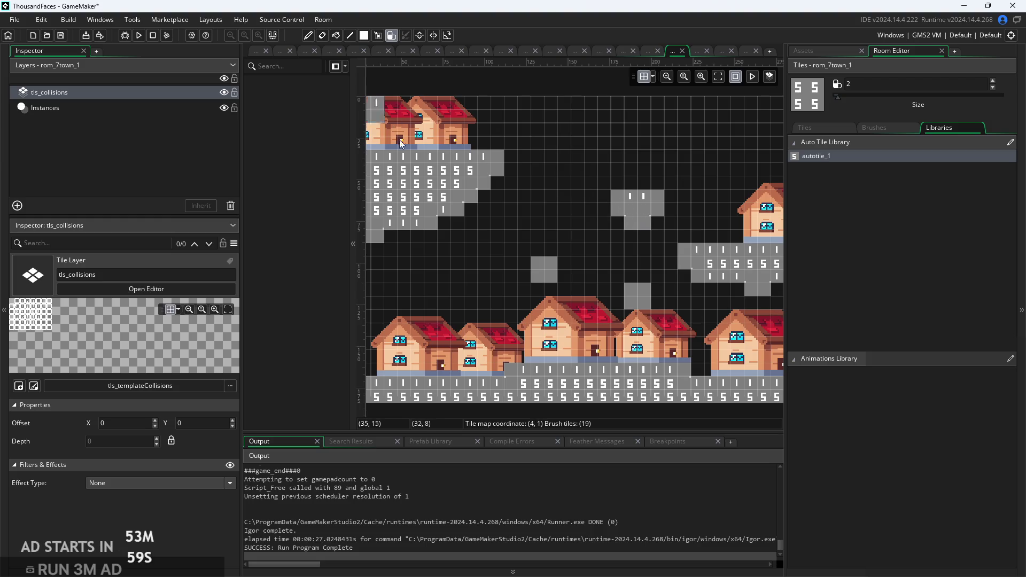
Test-run the game, start from the title screen, then pause and quit back to the editor.
{"action": "left_click", "coordinate": [137, 37]}
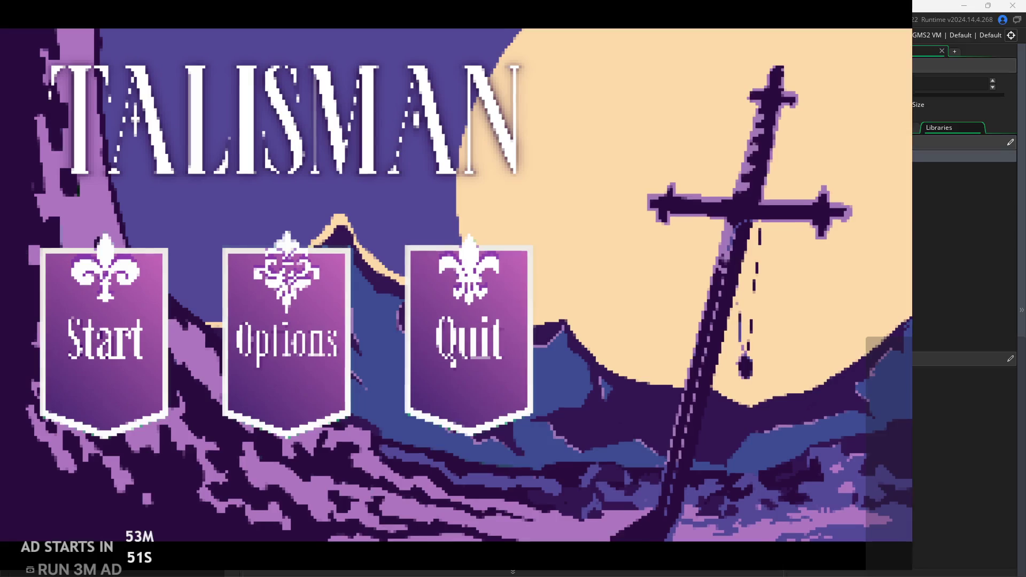
{"action": "key", "text": "Return"}
{"action": "left_click", "coordinate": [867, 73]}
{"action": "left_click", "coordinate": [839, 507]}
Rebuild and launch the game again, then start a new game from the title menu.
{"action": "scroll", "coordinate": [467, 90], "scroll_direction": "down", "scroll_amount": 3}
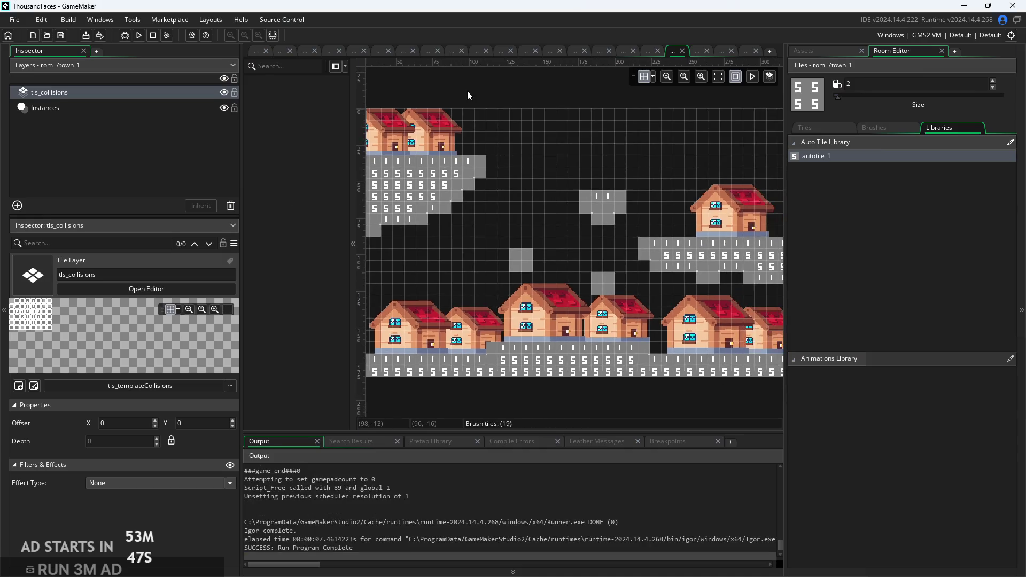
{"action": "scroll", "coordinate": [573, 131], "scroll_direction": "down", "scroll_amount": 2}
{"action": "scroll", "coordinate": [477, 136], "scroll_direction": "up", "scroll_amount": 1}
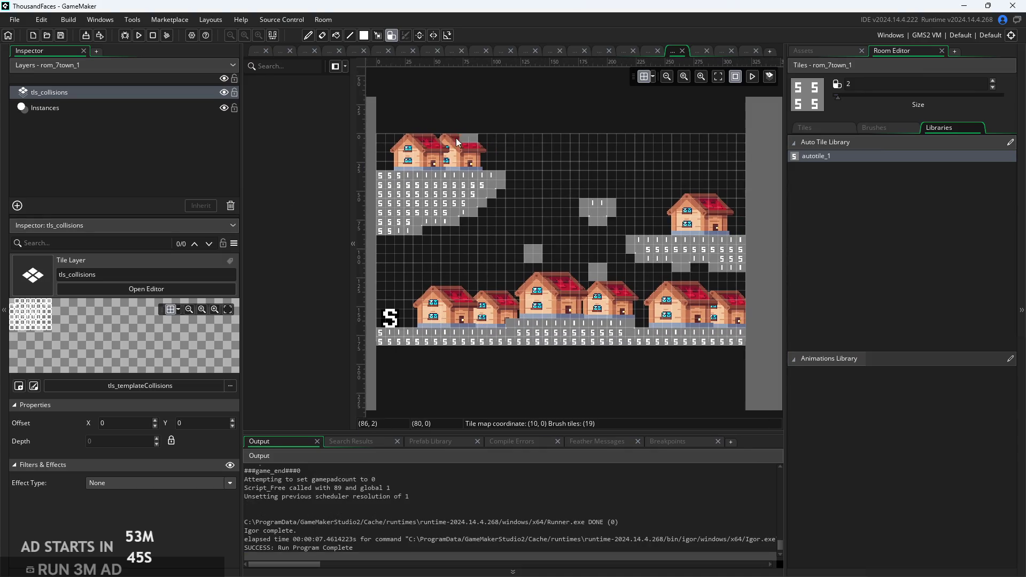
{"action": "scroll", "coordinate": [444, 119], "scroll_direction": "up", "scroll_amount": 1}
{"action": "scroll", "coordinate": [457, 119], "scroll_direction": "down", "scroll_amount": 2}
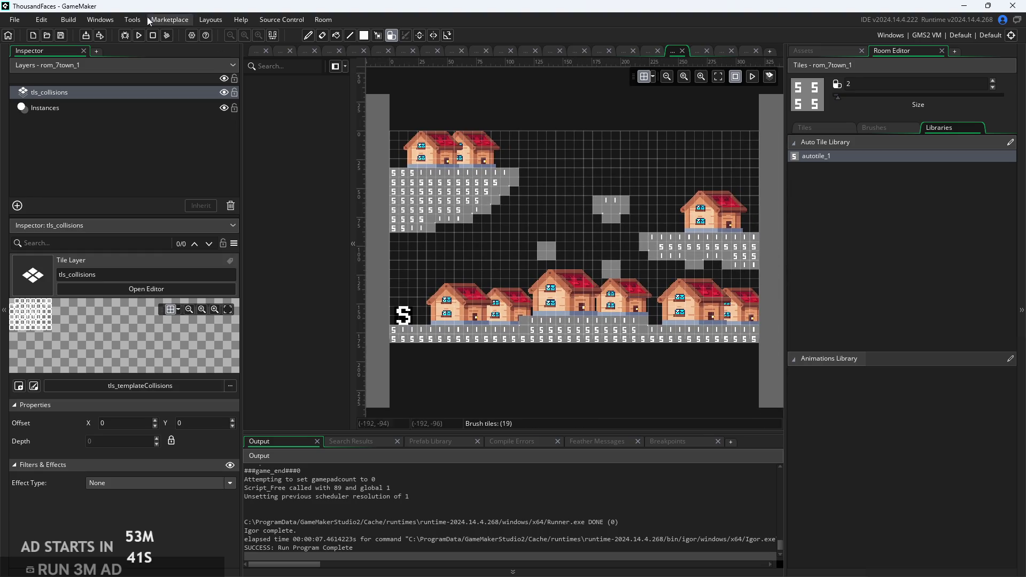
{"action": "left_click", "coordinate": [139, 35]}
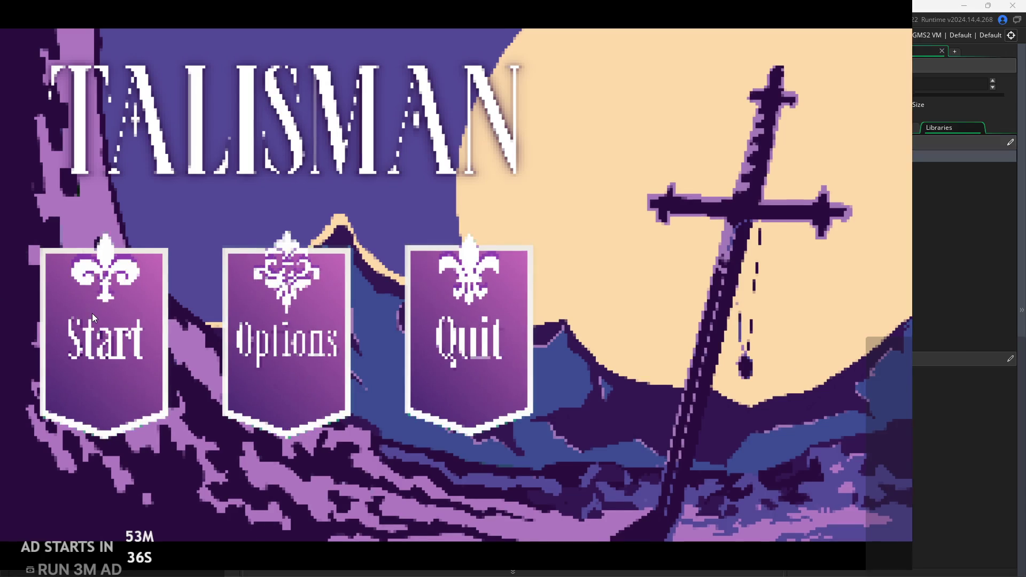
{"action": "left_click", "coordinate": [92, 313]}
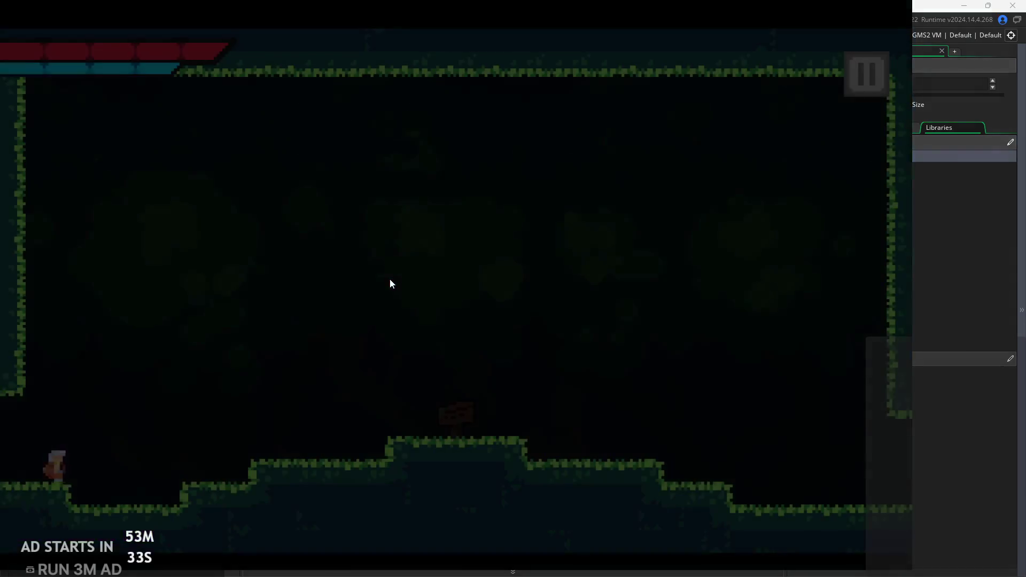
Run the hero right through the forest into the village, then pause and quit the test run.
{"action": "key", "text": "Right"}
{"action": "key", "text": "space"}
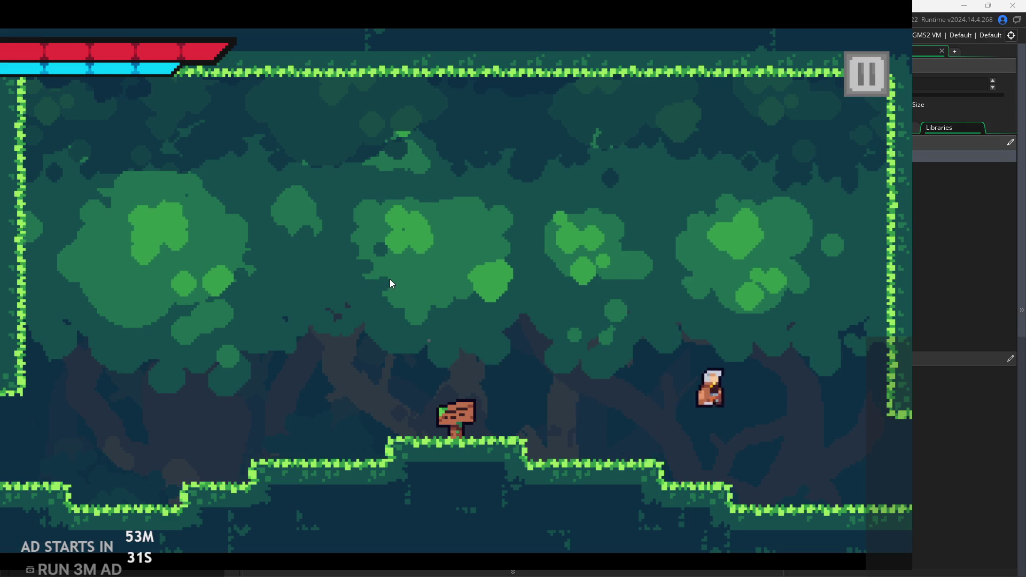
{"action": "key", "text": "Right"}
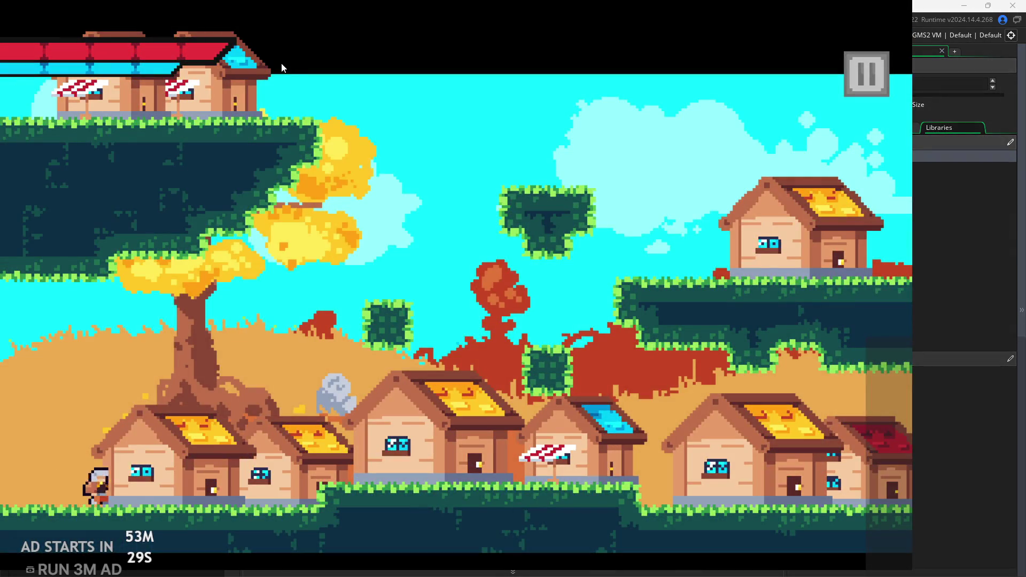
{"action": "key", "text": "Right"}
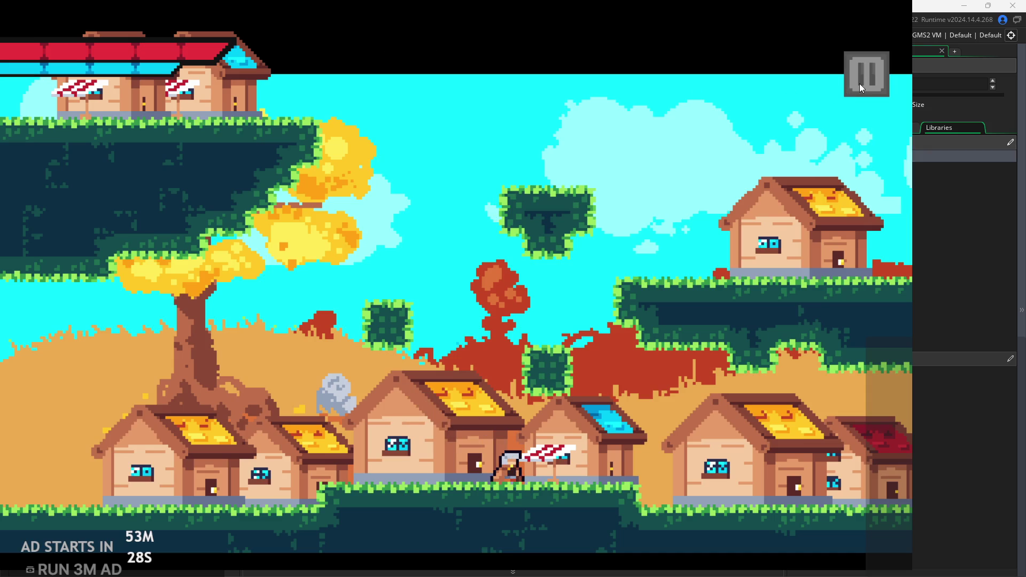
{"action": "left_click", "coordinate": [860, 85]}
{"action": "left_click", "coordinate": [813, 497]}
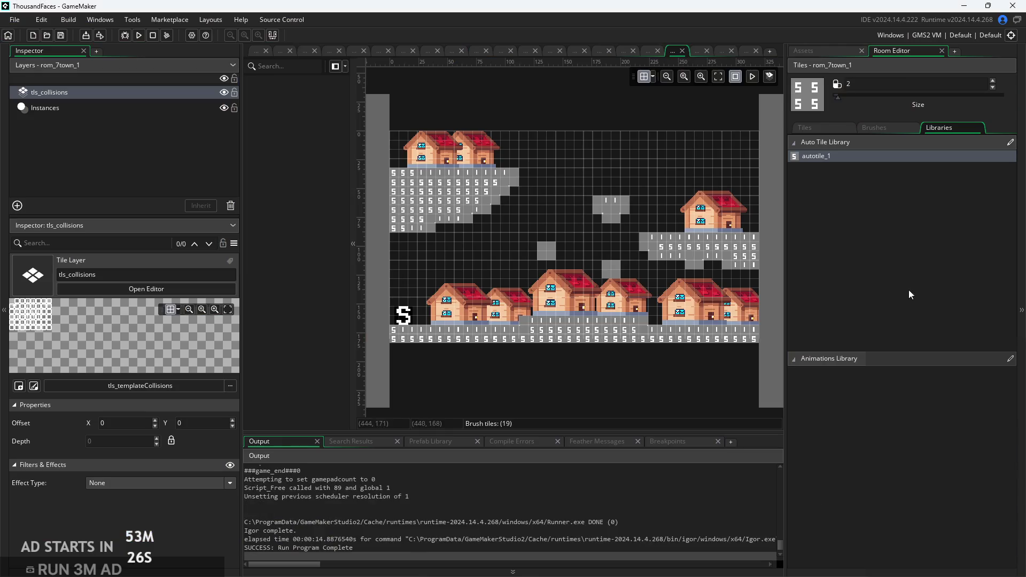
{"action": "left_click", "coordinate": [810, 48]}
Open obj_controller and view its Create, Step and Room Start code, with the caret after line 19's brace.
{"action": "scroll", "coordinate": [878, 287], "scroll_direction": "up", "scroll_amount": 3}
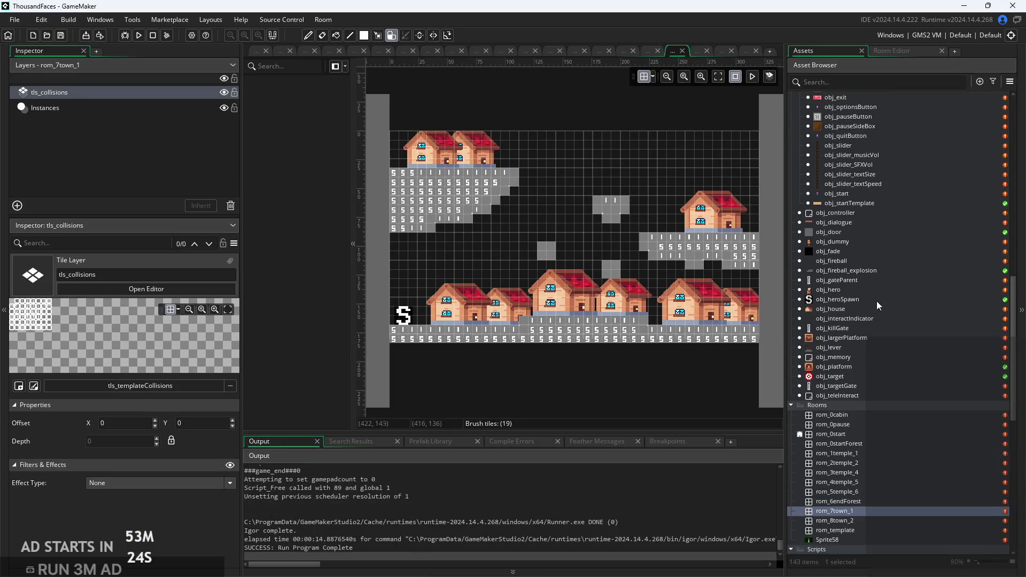
{"action": "scroll", "coordinate": [870, 383], "scroll_direction": "up", "scroll_amount": 3}
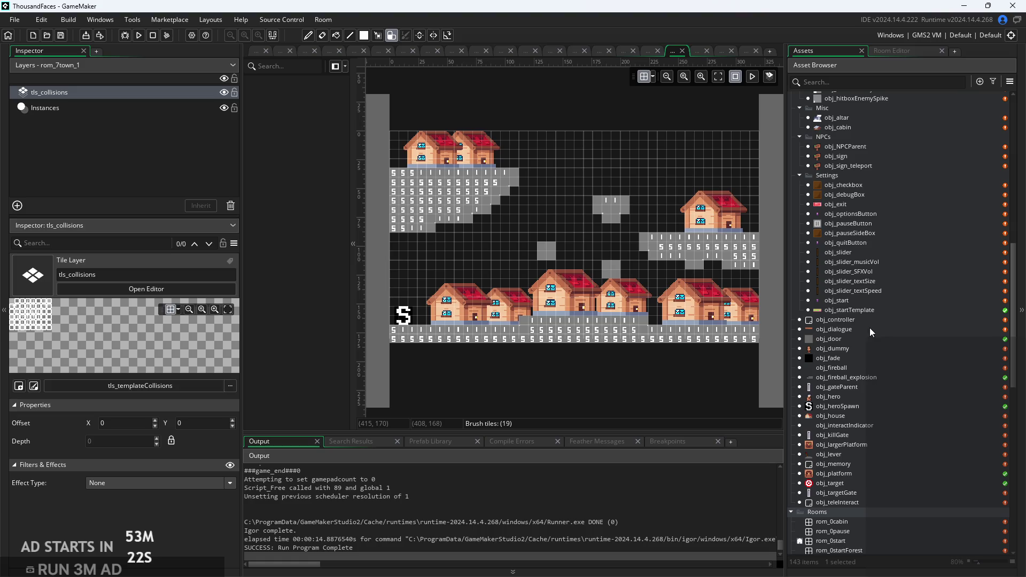
{"action": "double_click", "coordinate": [869, 316]}
{"action": "left_click", "coordinate": [652, 240]}
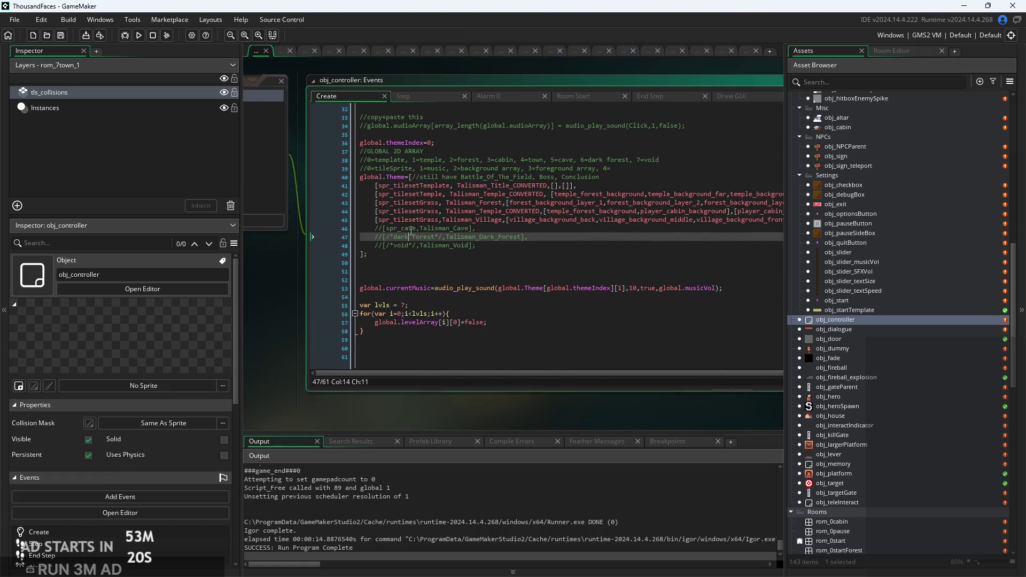
{"action": "left_click", "coordinate": [434, 101]}
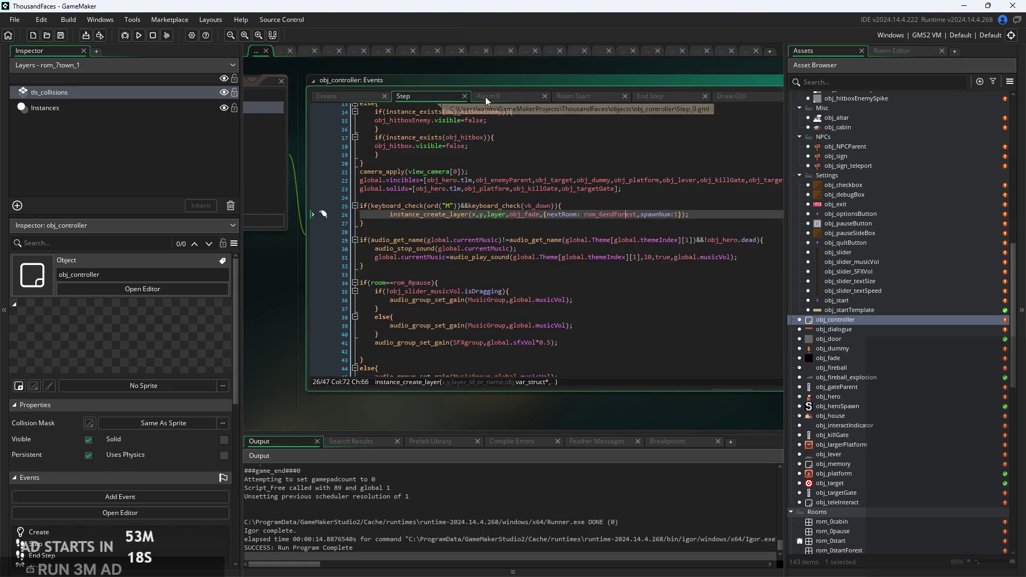
{"action": "left_click", "coordinate": [580, 97]}
{"action": "left_click", "coordinate": [627, 270]}
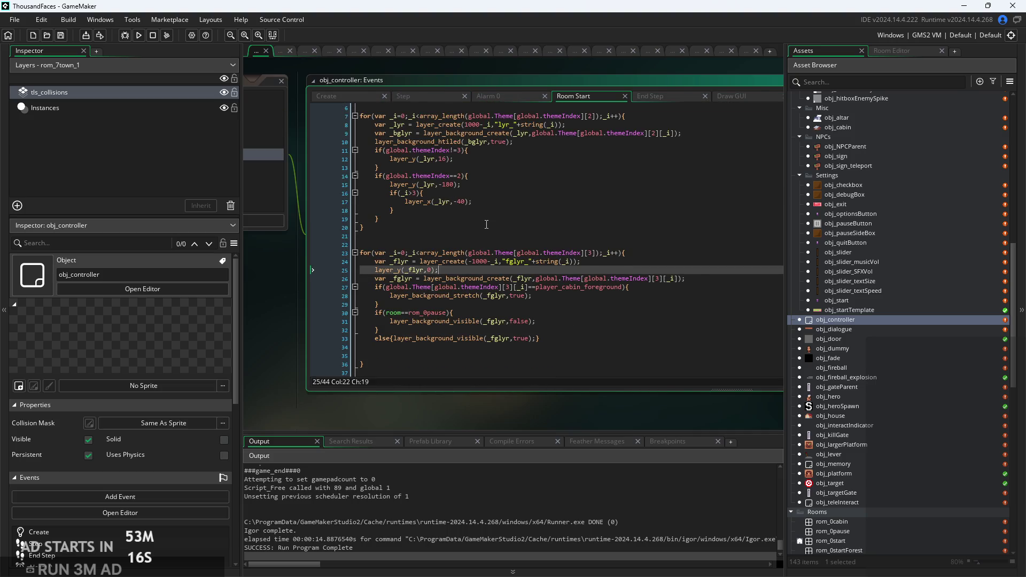
{"action": "scroll", "coordinate": [398, 249], "scroll_direction": "up", "scroll_amount": 4, "text": "ctrl"}
{"action": "left_click", "coordinate": [398, 248]}
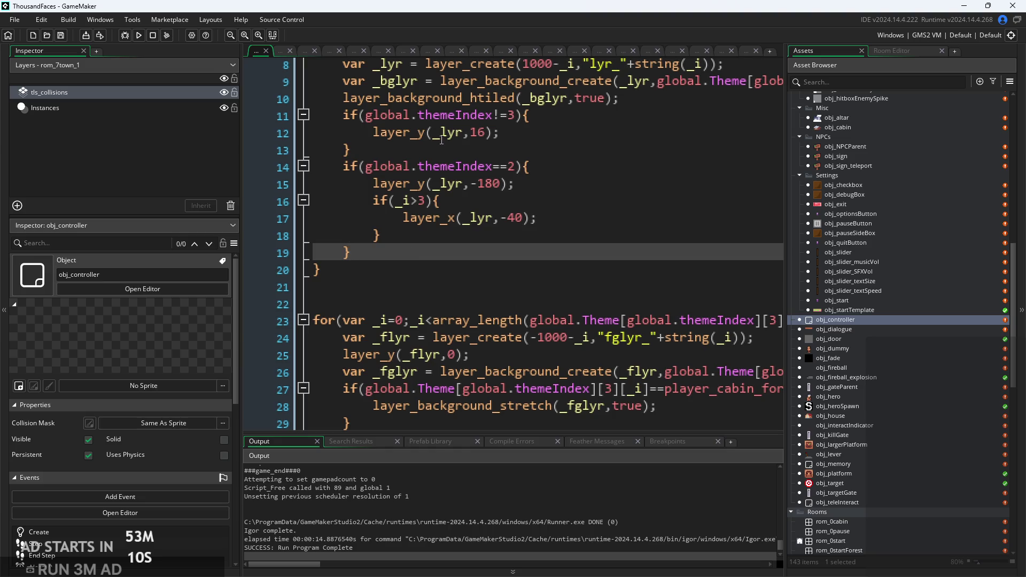
Add an if(global.themeIndex==4){ } block below line 19 of the Room Start code.
{"action": "key", "text": "Return"}
{"action": "type", "text": "if(glob"}
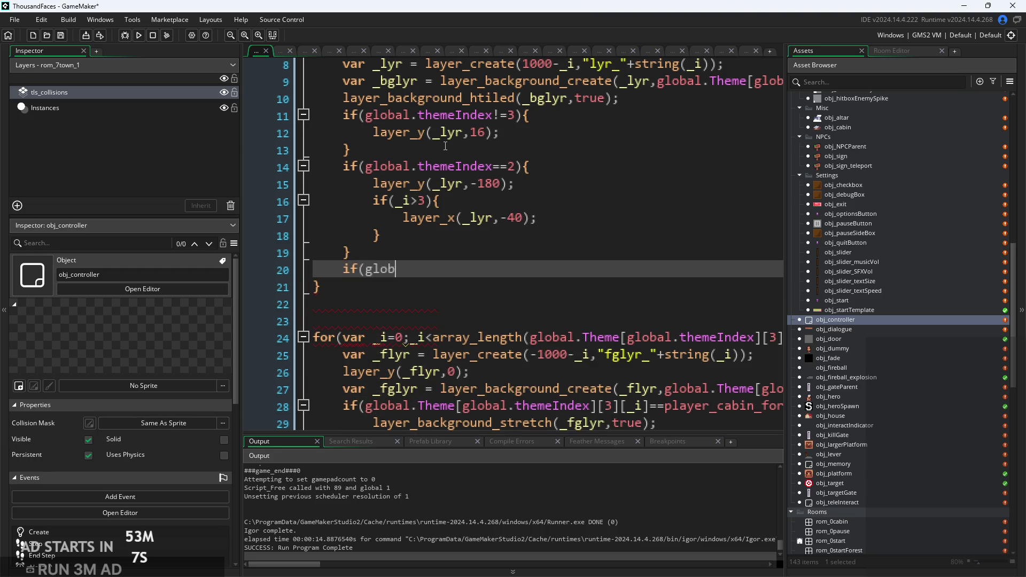
{"action": "type", "text": "al.the"}
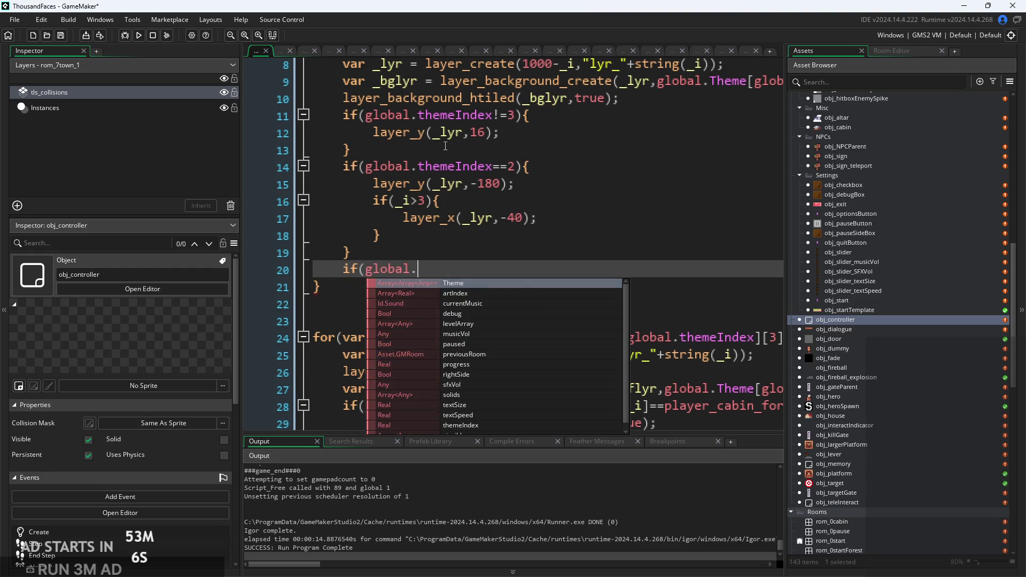
{"action": "key", "text": "Return"}
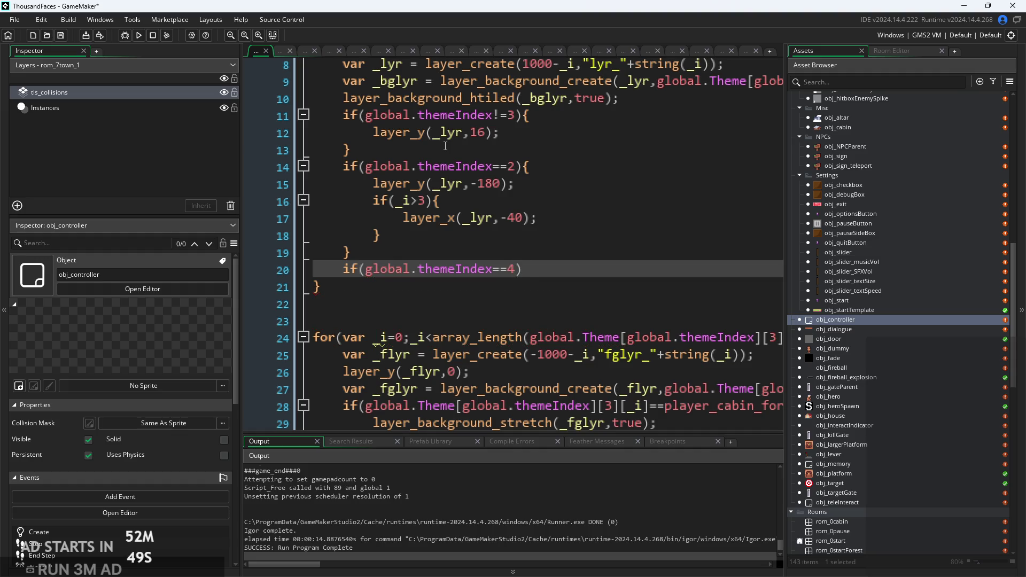
{"action": "type", "text": "{"}
{"action": "key", "text": "Return"}
{"action": "key", "text": "Return"}
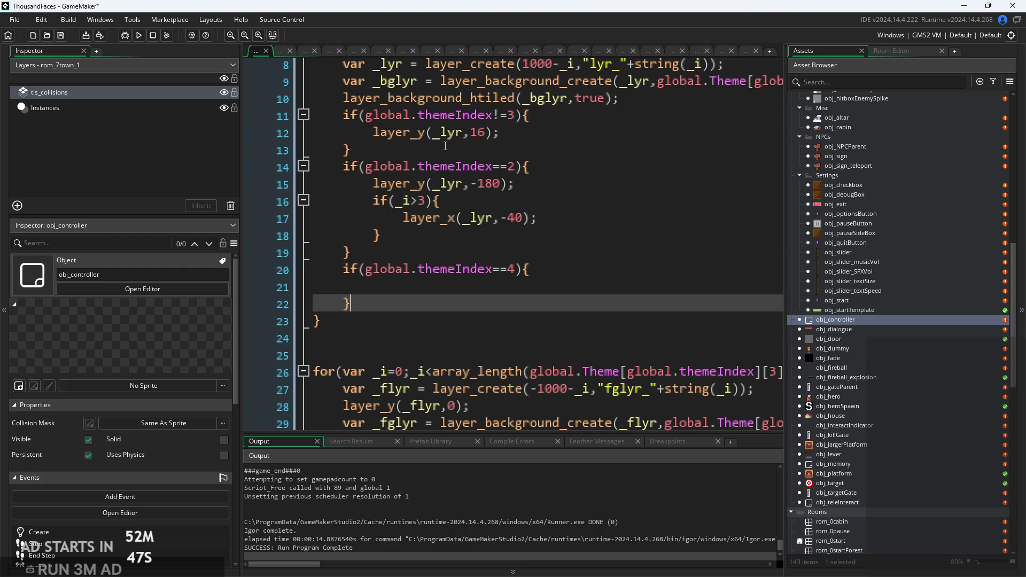
Paste layer_y(_lyr,16); into the new block, change 16 to 0, and run the game.
{"action": "left_click_drag", "start_coordinate": [537, 219], "coordinate": [404, 219]}
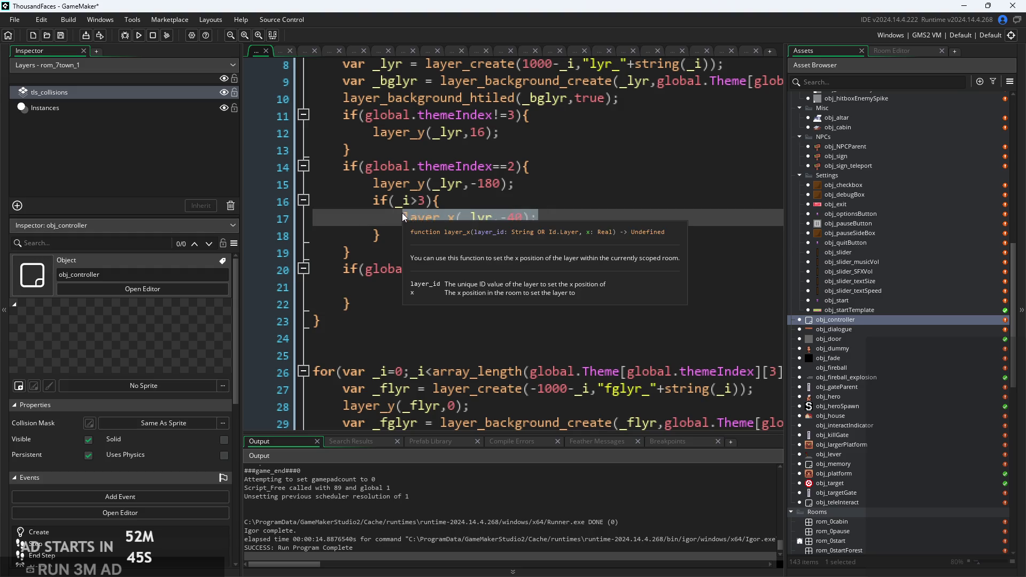
{"action": "left_click_drag", "start_coordinate": [507, 132], "coordinate": [374, 132]}
{"action": "key", "text": "ctrl+c"}
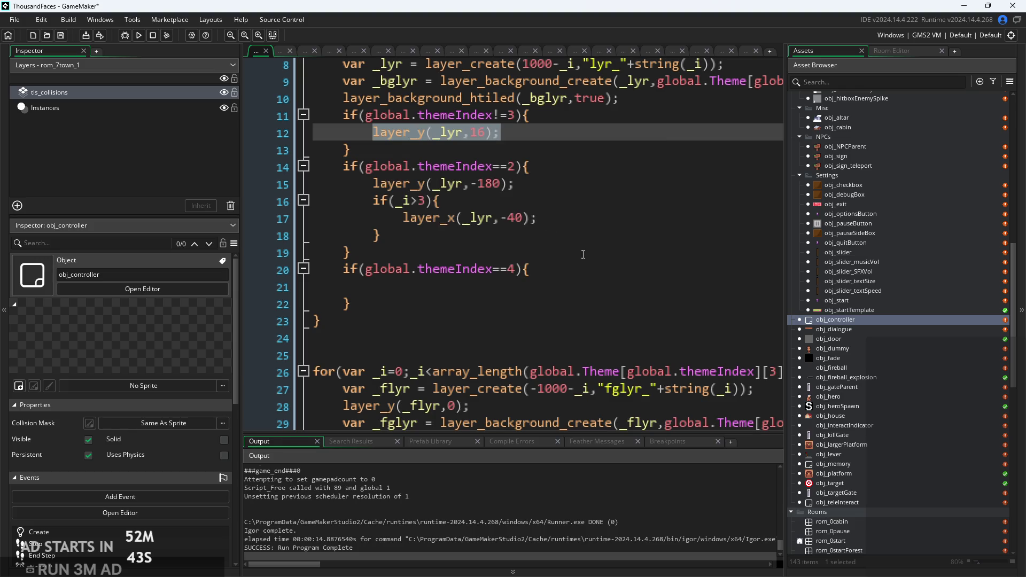
{"action": "left_click", "coordinate": [481, 283]}
{"action": "key", "text": "ctrl+v"}
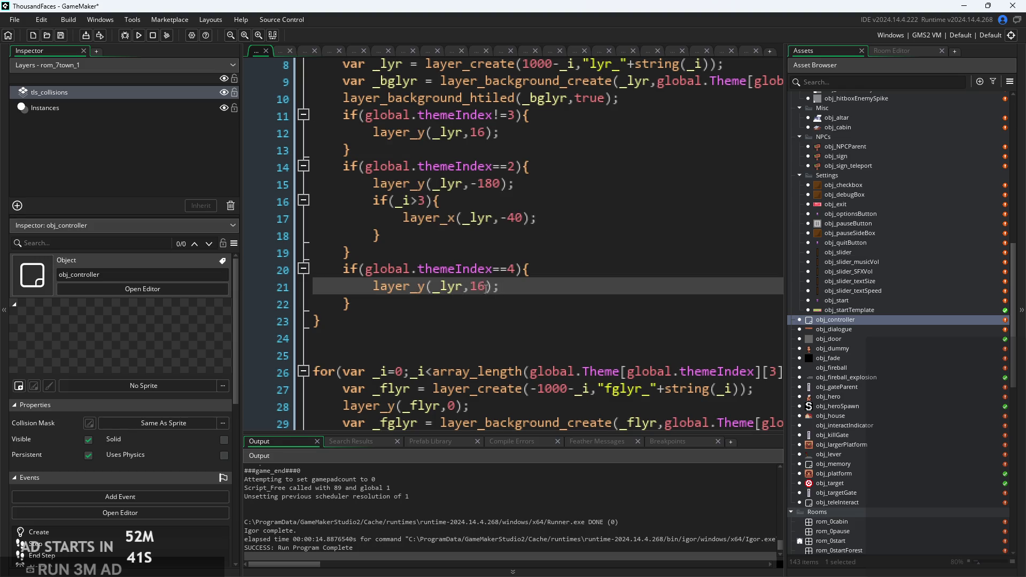
{"action": "double_click", "coordinate": [476, 287]}
{"action": "type", "text": "0"}
{"action": "left_click", "coordinate": [137, 39]}
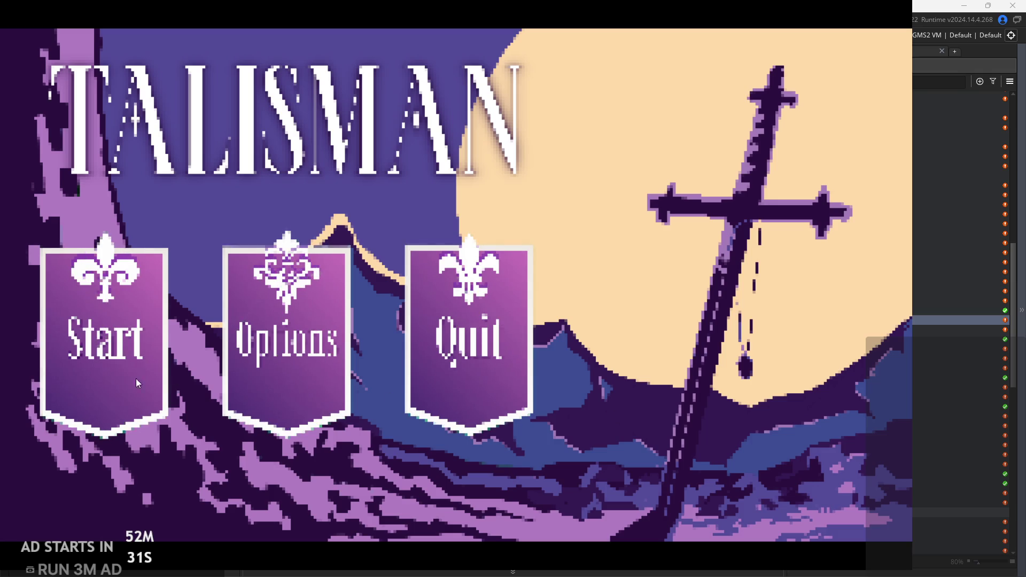
Start a new game and run the hero through the forest into the village.
{"action": "left_click", "coordinate": [135, 378]}
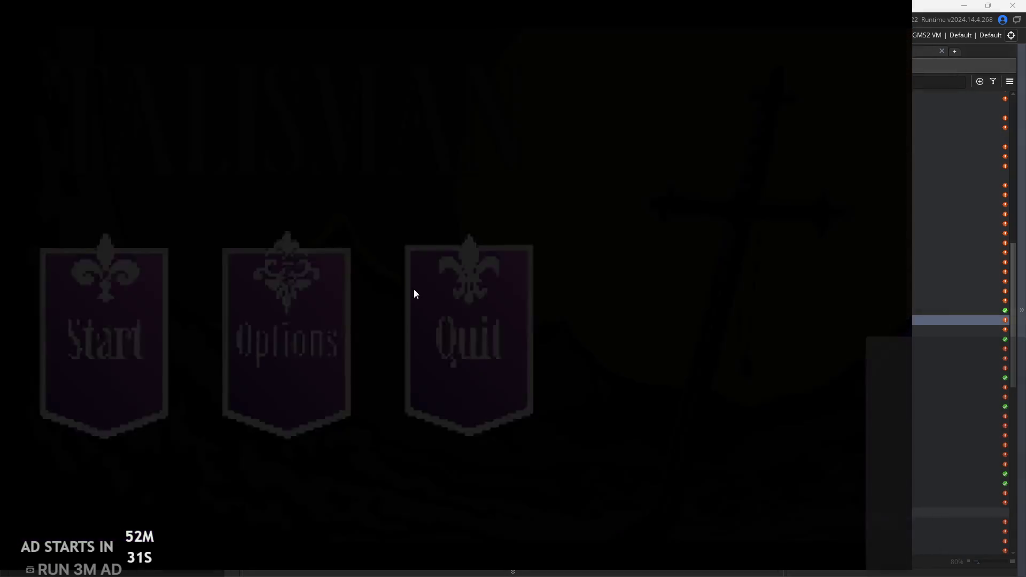
{"action": "key", "text": "Right"}
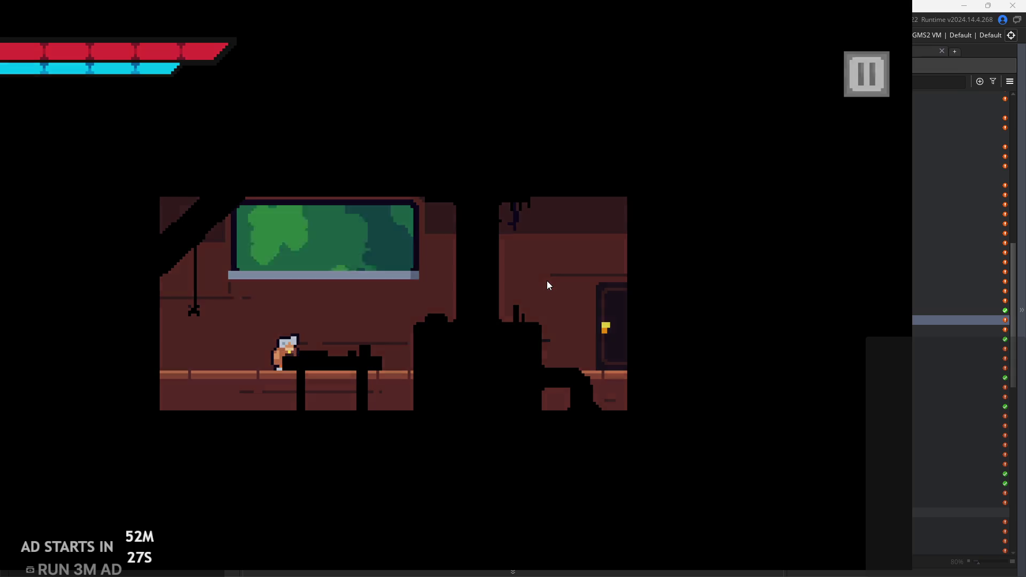
{"action": "key", "text": "Right"}
{"action": "key", "text": "space"}
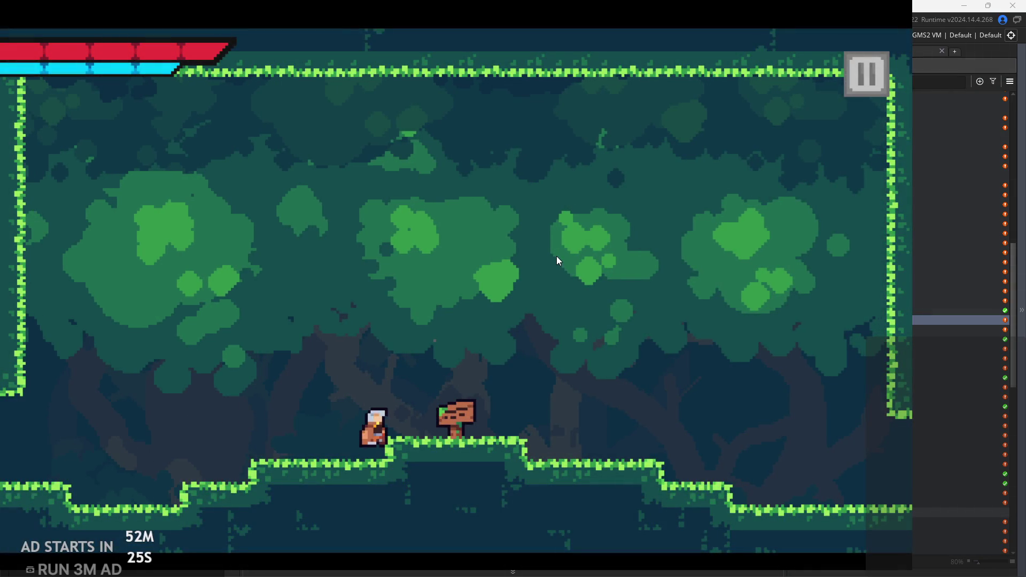
{"action": "key", "text": "Right"}
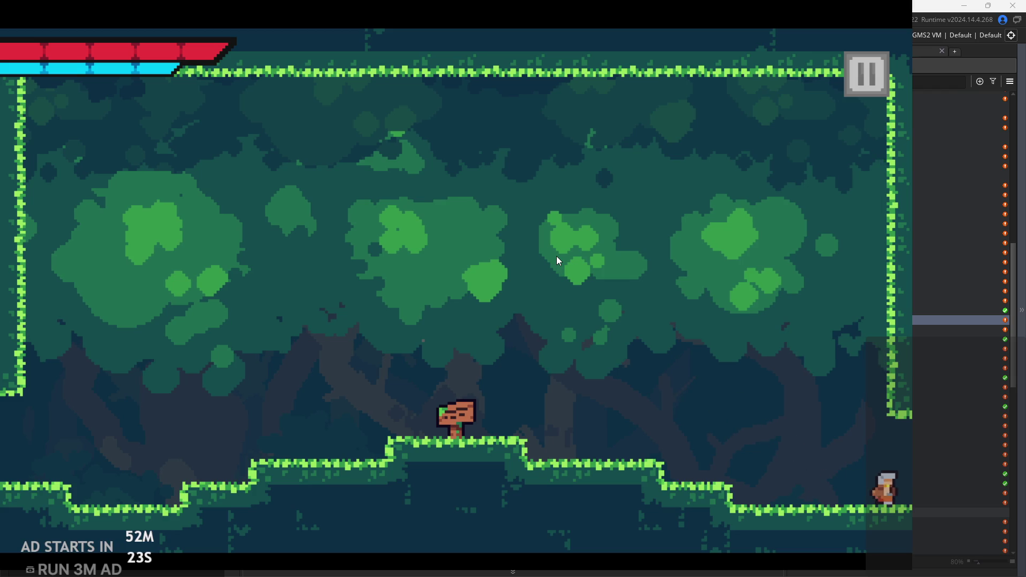
{"action": "key", "text": "Right"}
{"action": "key", "text": "space"}
Jump the hero across the village roofs and platforms, then exit left into the forest.
{"action": "key", "text": "Right"}
{"action": "key", "text": "space"}
{"action": "key", "text": "Left"}
{"action": "key", "text": "space"}
{"action": "key", "text": "space"}
{"action": "key", "text": "Right"}
{"action": "key", "text": "Left"}
{"action": "key", "text": "space"}
{"action": "key", "text": "Right"}
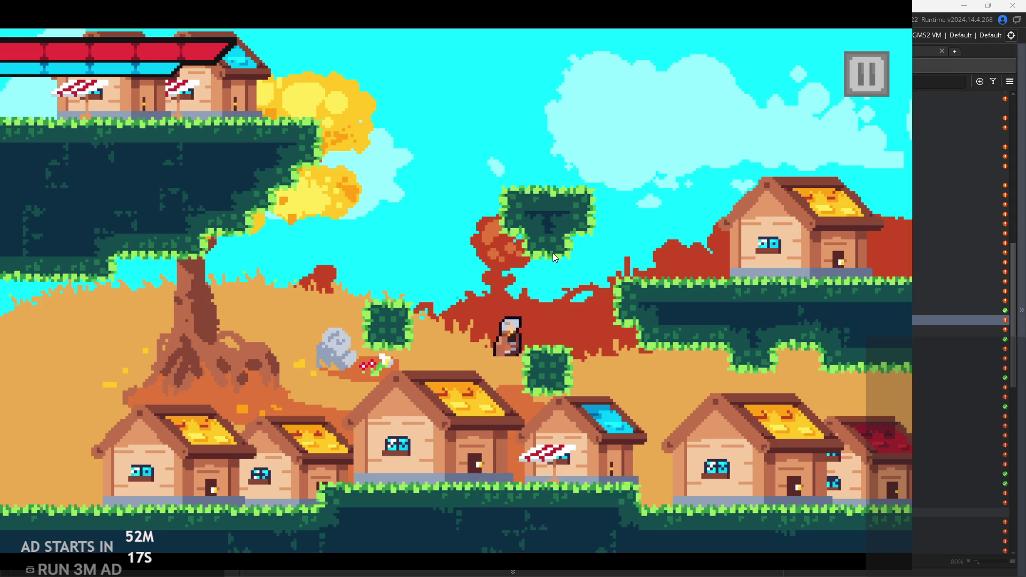
{"action": "key", "text": "Left"}
{"action": "key", "text": "space"}
{"action": "key", "text": "Right"}
{"action": "key", "text": "Left"}
{"action": "key", "text": "space"}
{"action": "key", "text": "Right"}
{"action": "key", "text": "Right"}
{"action": "key", "text": "space"}
{"action": "key", "text": "Left"}
{"action": "key", "text": "space"}
{"action": "key", "text": "Right"}
{"action": "key", "text": "space"}
{"action": "key", "text": "Left"}
{"action": "key", "text": "space"}
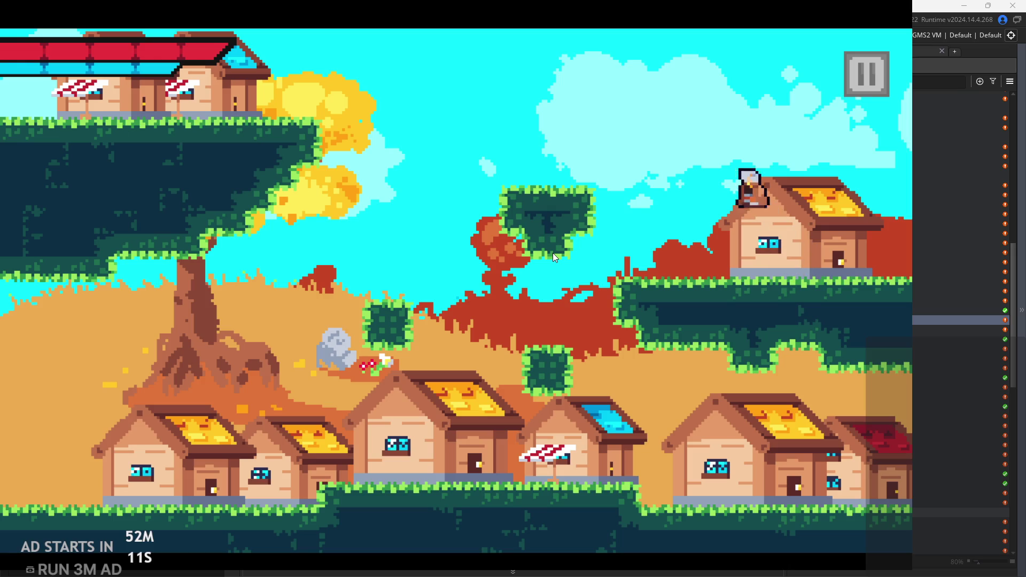
{"action": "key", "text": "space"}
{"action": "key", "text": "Right"}
{"action": "key", "text": "space"}
{"action": "key", "text": "Left"}
{"action": "key", "text": "space"}
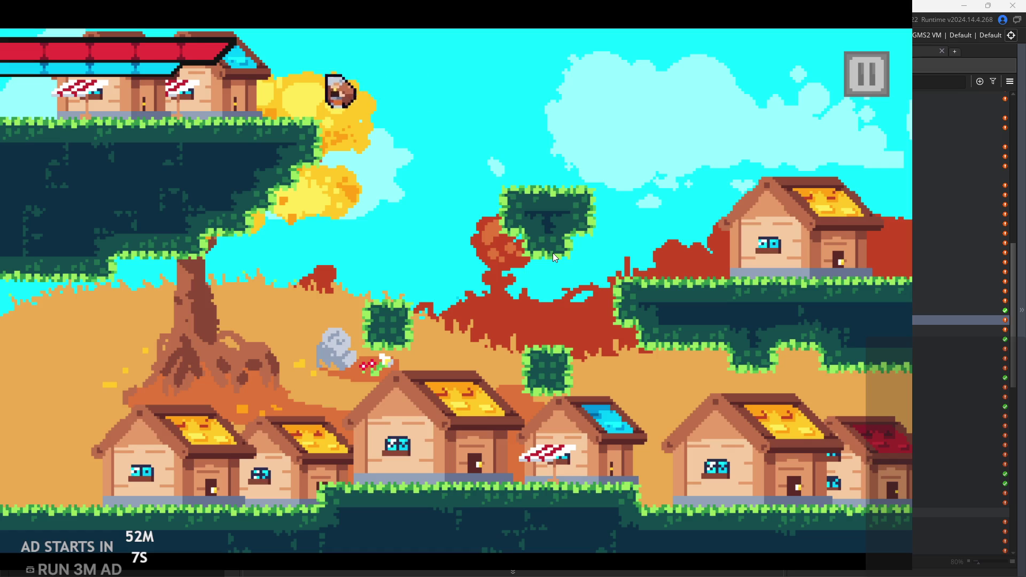
{"action": "key", "text": "Right"}
{"action": "key", "text": "Left"}
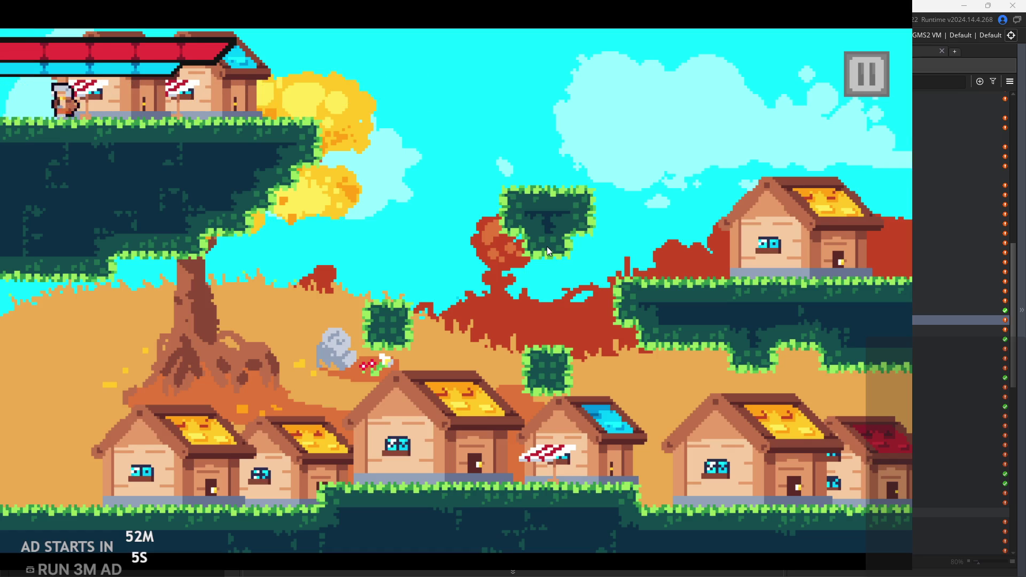
{"action": "key", "text": "Left"}
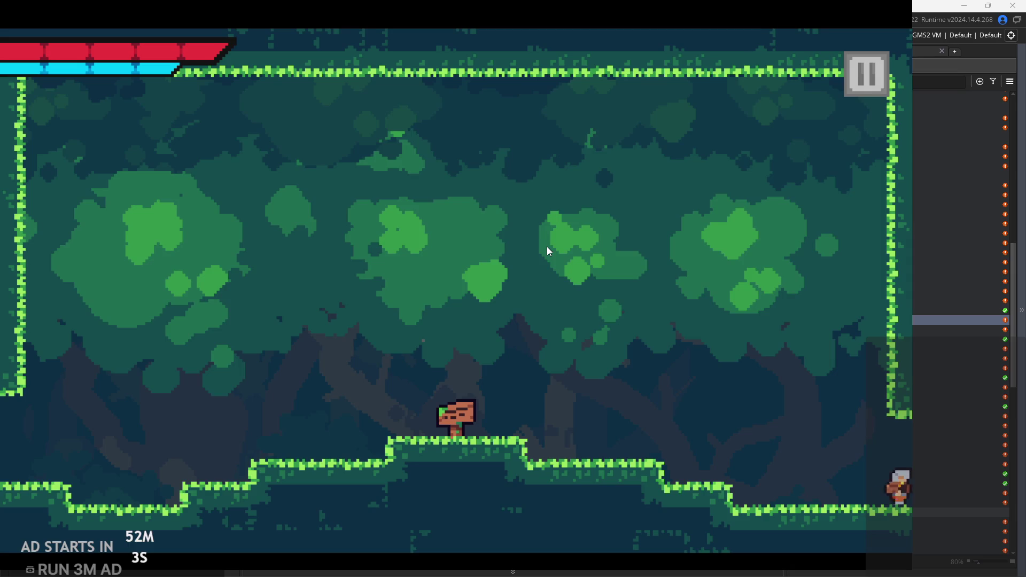
Return to the village and jump between the orange bushes, right grass ledge and top-left roof.
{"action": "key", "text": "Right"}
{"action": "key", "text": "space"}
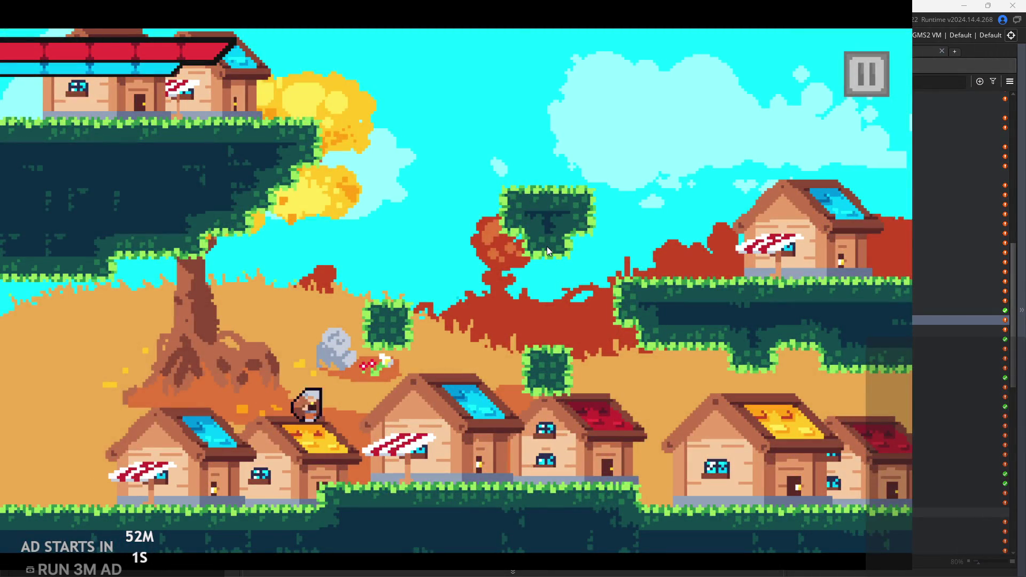
{"action": "key", "text": "space"}
{"action": "key", "text": "Left"}
{"action": "key", "text": "Right"}
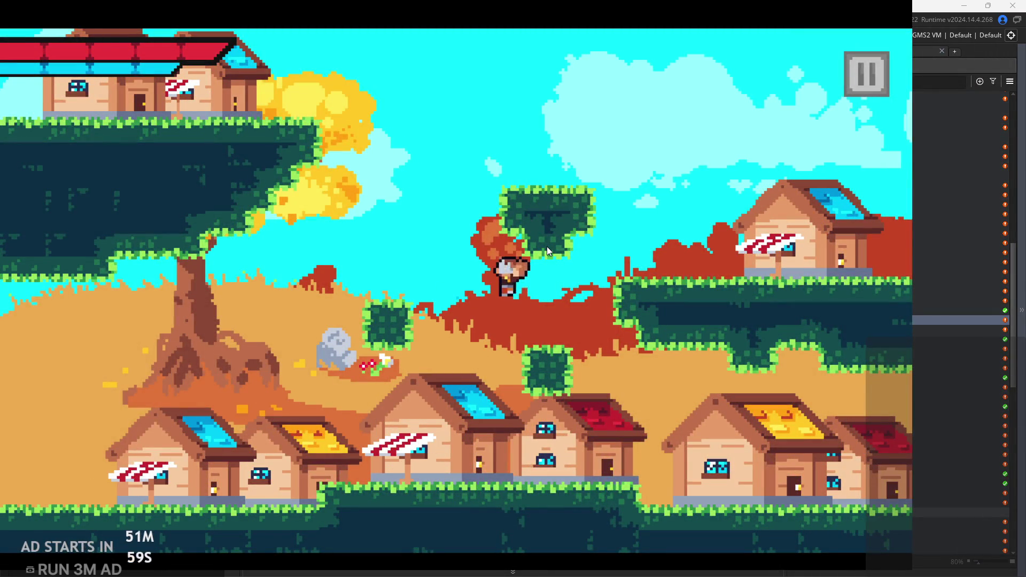
{"action": "key", "text": "space"}
{"action": "key", "text": "Right"}
{"action": "key", "text": "space"}
{"action": "key", "text": "Left"}
{"action": "key", "text": "Right"}
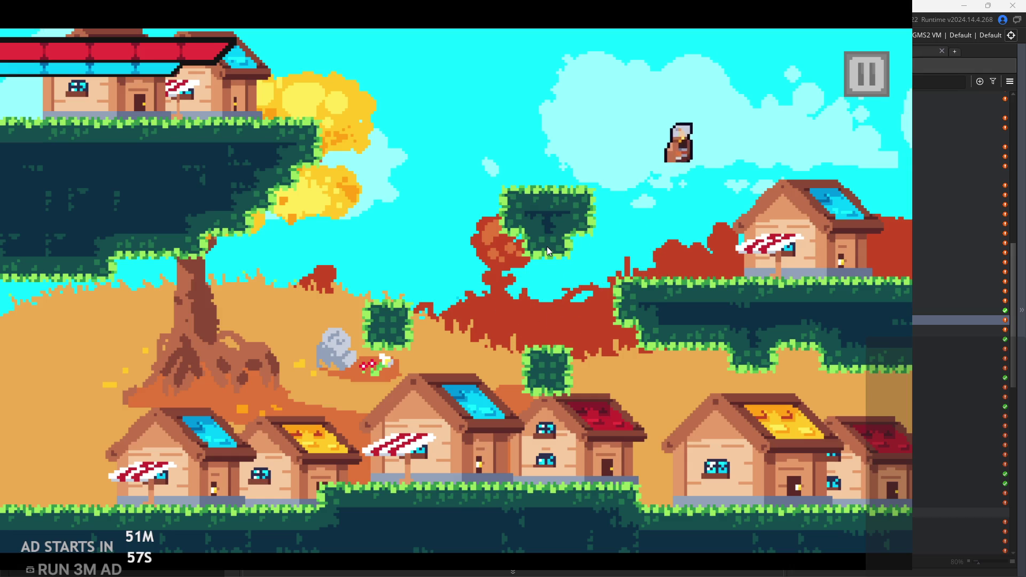
{"action": "key", "text": "space"}
{"action": "key", "text": "Left"}
{"action": "key", "text": "space"}
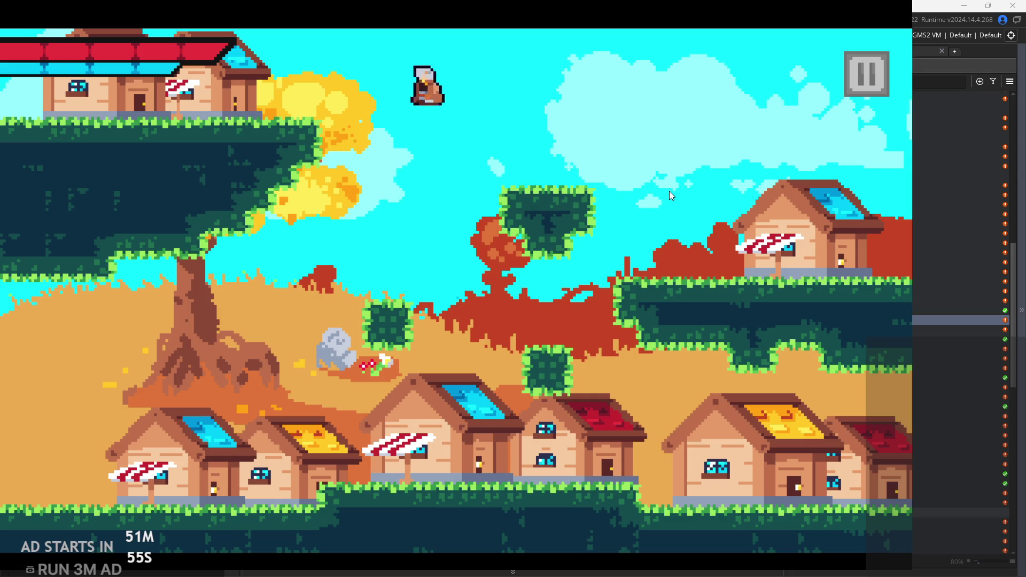
{"action": "key", "text": "Right"}
{"action": "key", "text": "space"}
{"action": "key", "text": "Left"}
{"action": "key", "text": "Left"}
{"action": "key", "text": "space"}
{"action": "key", "text": "Right"}
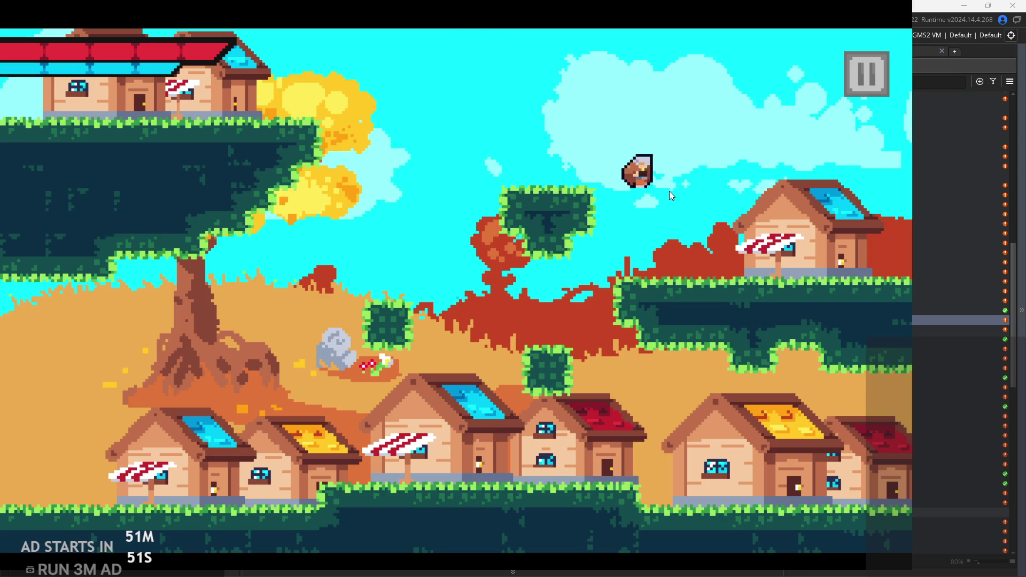
{"action": "key", "text": "Left"}
{"action": "key", "text": "Right"}
{"action": "key", "text": "space"}
Quit the test run and open the rom_8town_2 room for editing.
{"action": "left_click", "coordinate": [848, 73]}
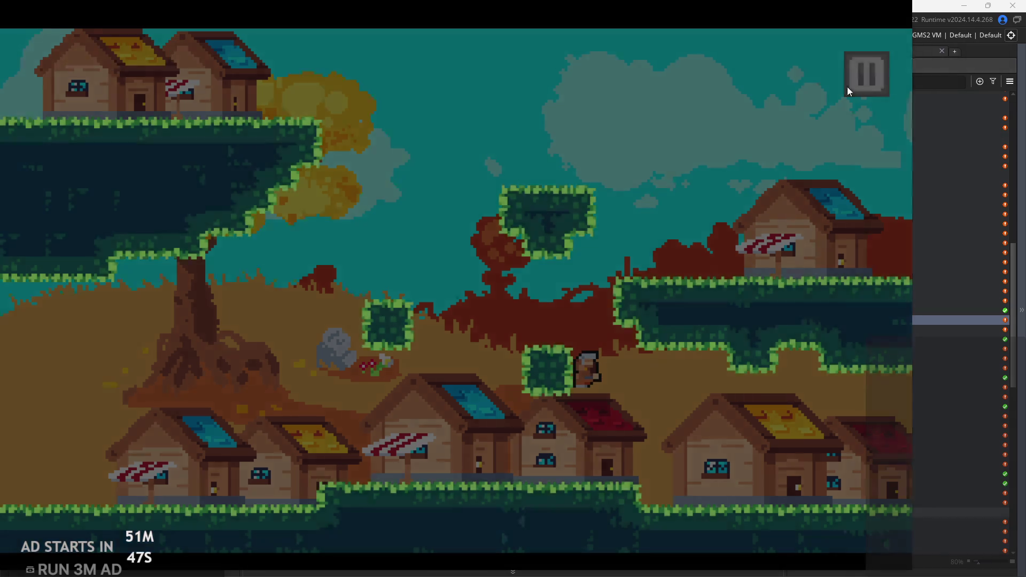
{"action": "left_click", "coordinate": [850, 512]}
{"action": "scroll", "coordinate": [914, 511], "scroll_direction": "down", "scroll_amount": 5}
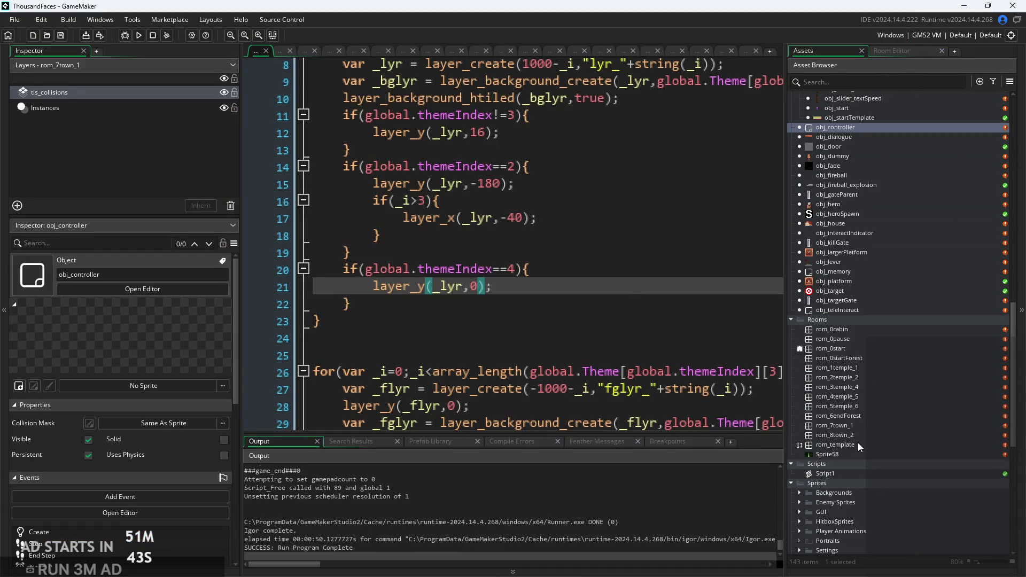
{"action": "double_click", "coordinate": [857, 436]}
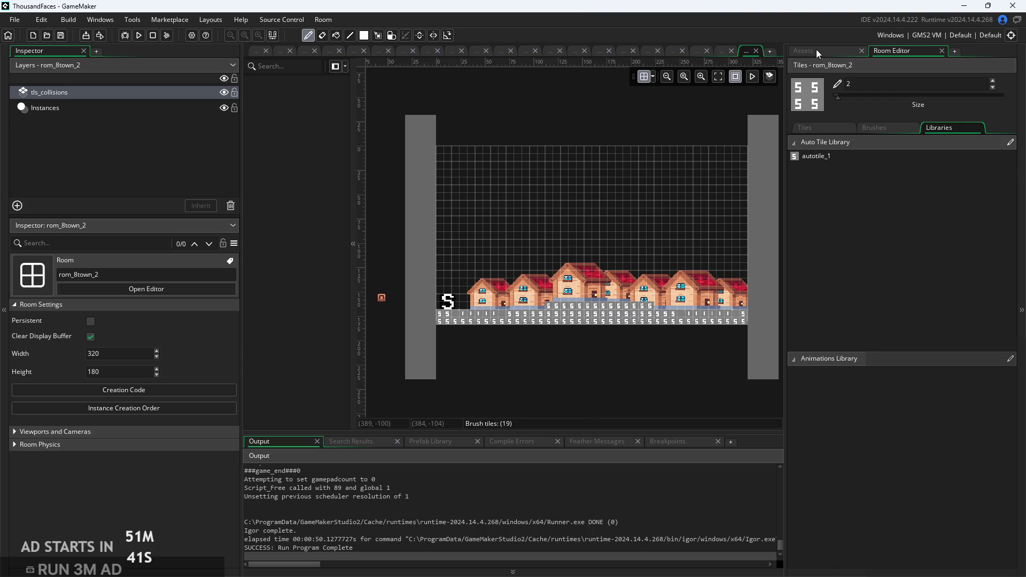
Open the rom_7town_1 room in the Room Editor.
{"action": "left_click", "coordinate": [816, 50]}
{"action": "double_click", "coordinate": [883, 426]}
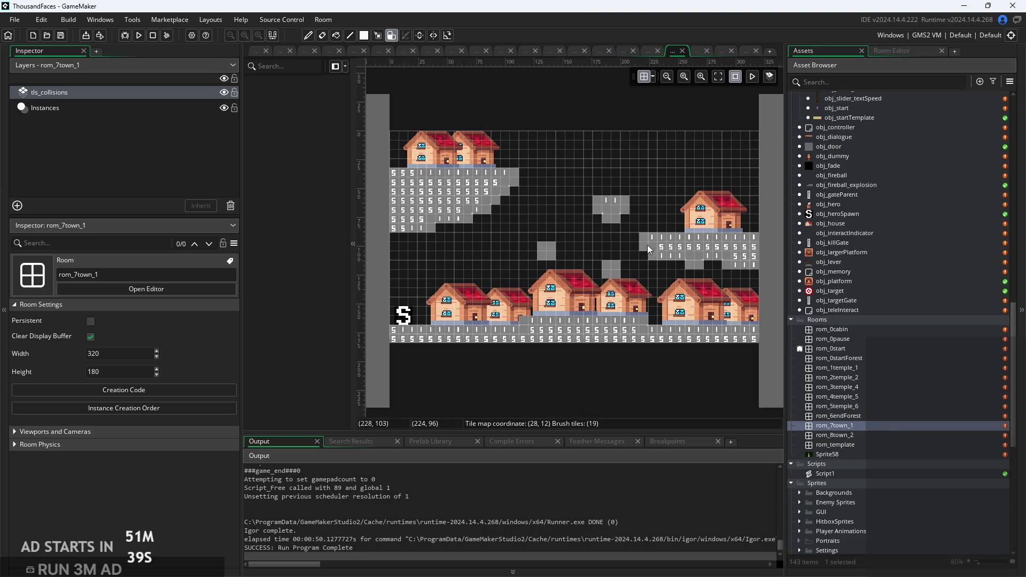
{"action": "scroll", "coordinate": [601, 212], "scroll_direction": "up", "scroll_amount": 2}
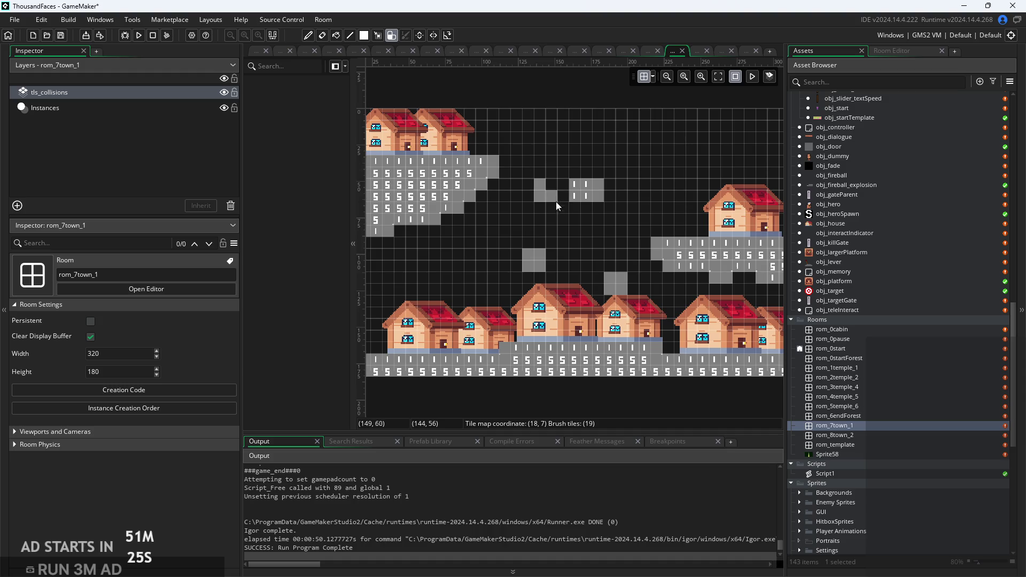
Paint a 2x2 block of plain solid collision tiles over the floating platform.
{"action": "left_click", "coordinate": [587, 210]}
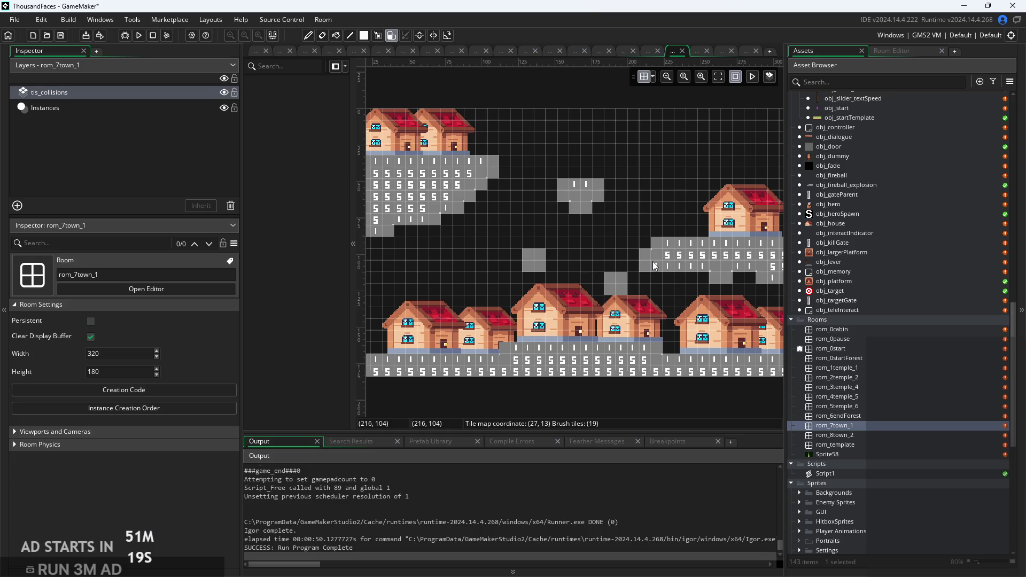
{"action": "scroll", "coordinate": [672, 299], "scroll_direction": "down", "scroll_amount": 1}
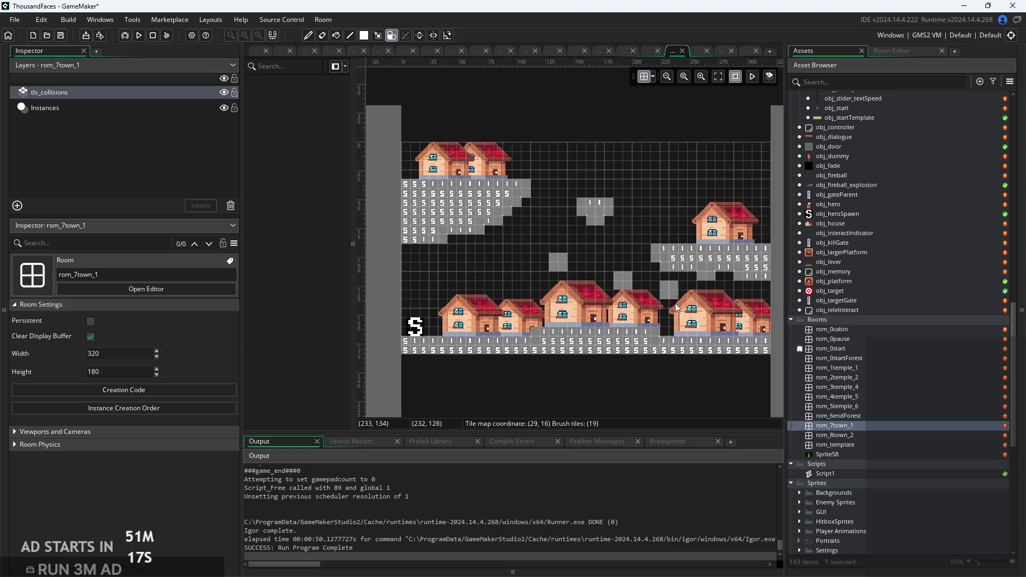
{"action": "scroll", "coordinate": [647, 265], "scroll_direction": "up", "scroll_amount": 1}
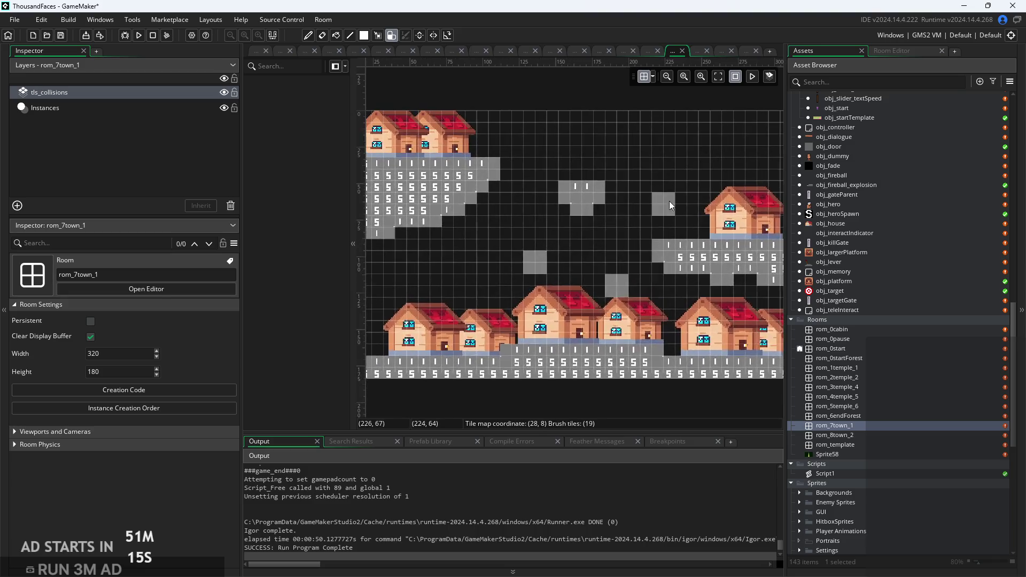
{"action": "scroll", "coordinate": [631, 215], "scroll_direction": "right", "scroll_amount": 2}
{"action": "scroll", "coordinate": [539, 187], "scroll_direction": "left", "scroll_amount": 3}
{"action": "scroll", "coordinate": [537, 187], "scroll_direction": "down", "scroll_amount": 1}
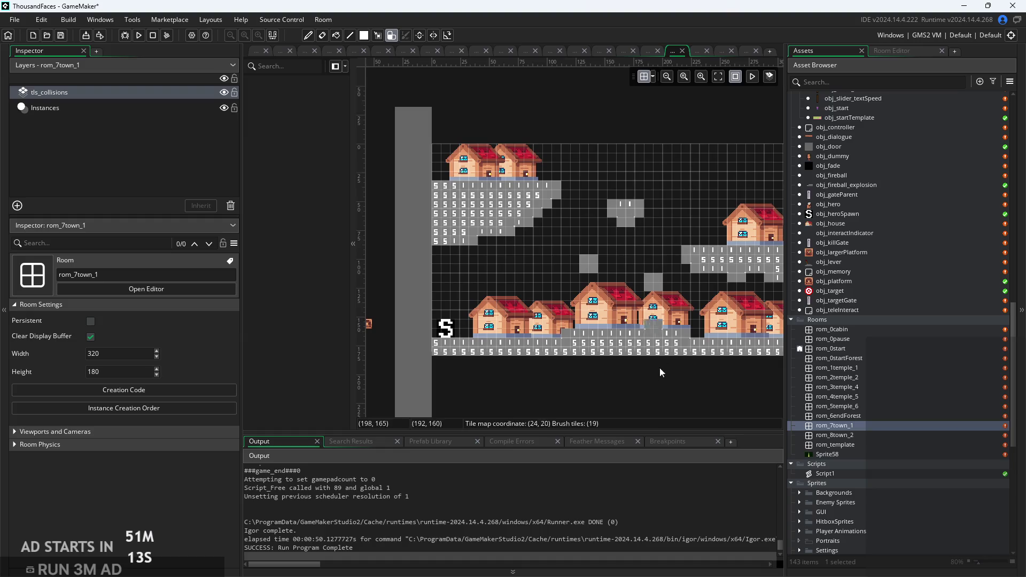
{"action": "scroll", "coordinate": [641, 399], "scroll_direction": "left", "scroll_amount": 1}
{"action": "scroll", "coordinate": [562, 369], "scroll_direction": "right", "scroll_amount": 3}
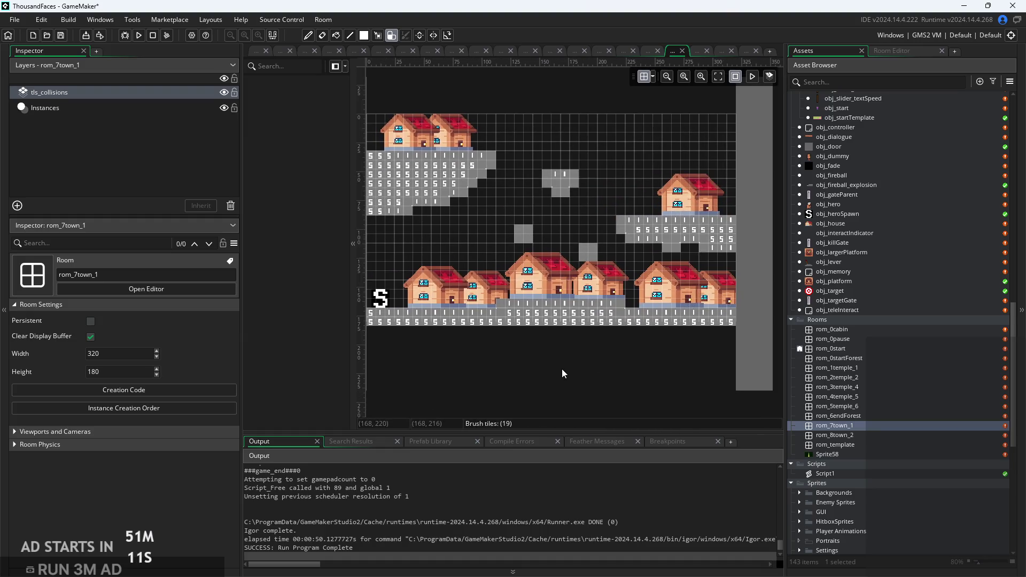
{"action": "scroll", "coordinate": [562, 368], "scroll_direction": "down", "scroll_amount": 1}
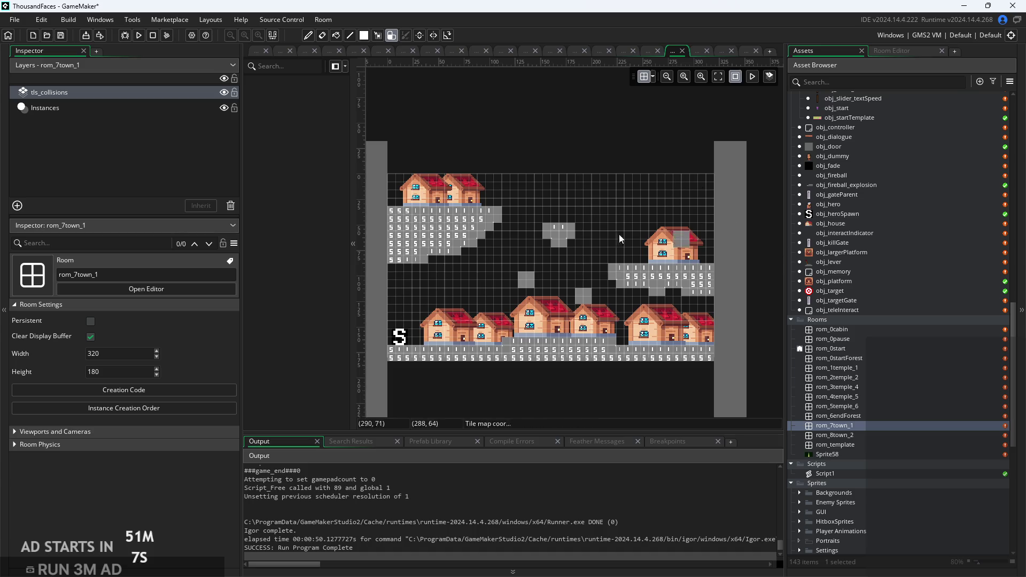
{"action": "left_click", "coordinate": [161, 107]}
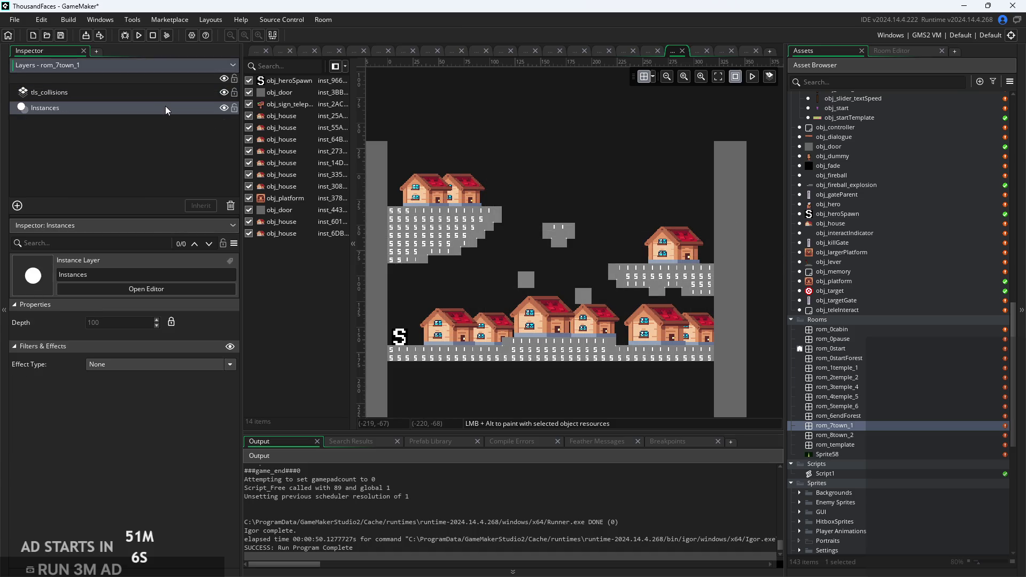
Shorten the left-edge door and stretch the platform into a tall column above it.
{"action": "left_click", "coordinate": [282, 199]}
{"action": "left_click_drag", "start_coordinate": [499, 378], "coordinate": [667, 341]}
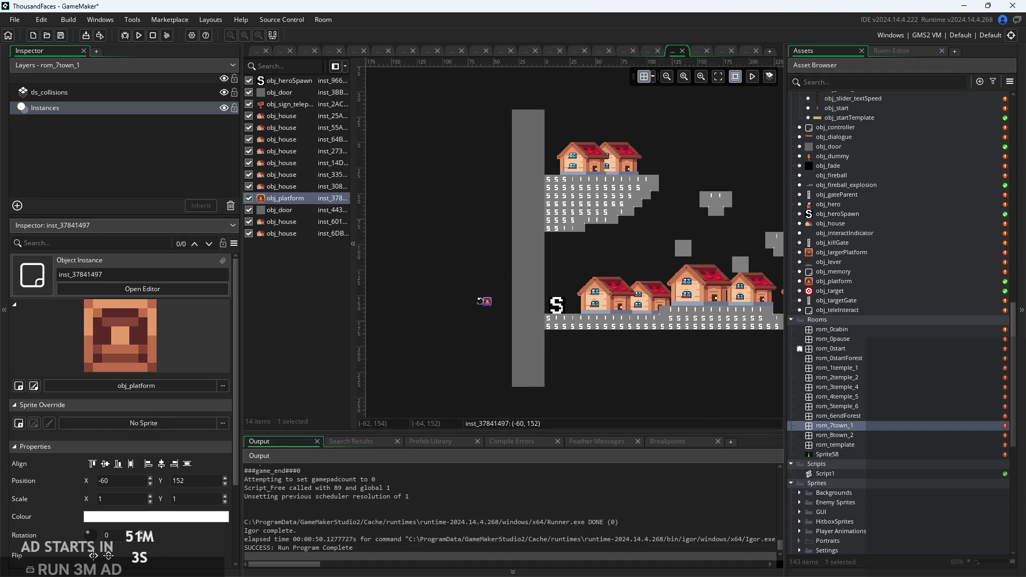
{"action": "left_click", "coordinate": [526, 121]}
{"action": "mouse_move", "coordinate": [524, 110]}
{"action": "left_mouse_down"}
{"action": "mouse_move", "coordinate": [527, 236]}
{"action": "mouse_move", "coordinate": [539, 284]}
{"action": "mouse_move", "coordinate": [488, 301]}
{"action": "mouse_move", "coordinate": [516, 265]}
{"action": "left_mouse_up"}
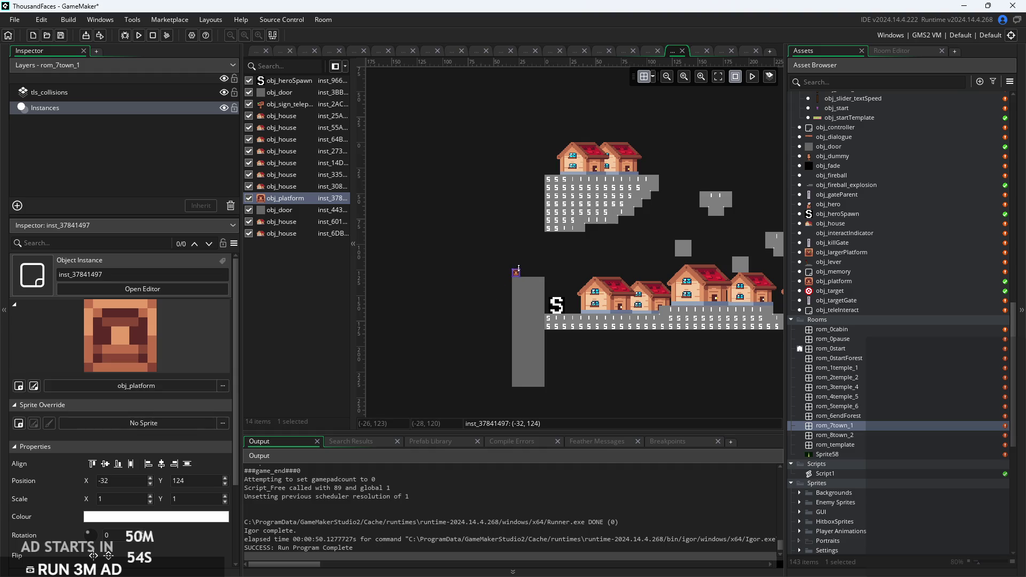
{"action": "mouse_move", "coordinate": [519, 269]}
{"action": "left_mouse_down"}
{"action": "mouse_move", "coordinate": [545, 206]}
{"action": "mouse_move", "coordinate": [547, 87]}
{"action": "left_mouse_up"}
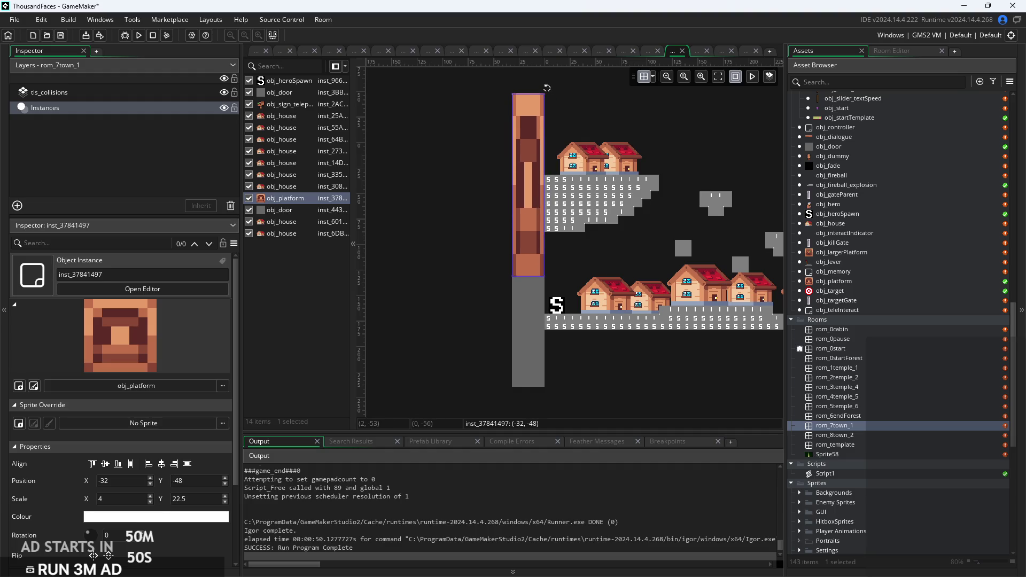
Duplicate the platform column and place the copy above the right-edge door.
{"action": "mouse_move", "coordinate": [536, 189]}
{"action": "left_mouse_down"}
{"action": "mouse_move", "coordinate": [540, 198]}
{"action": "mouse_move", "coordinate": [565, 160]}
{"action": "mouse_move", "coordinate": [568, 201]}
{"action": "left_mouse_up"}
{"action": "mouse_move", "coordinate": [567, 263]}
{"action": "left_mouse_down"}
{"action": "mouse_move", "coordinate": [535, 263]}
{"action": "mouse_move", "coordinate": [709, 374]}
{"action": "mouse_move", "coordinate": [732, 362]}
{"action": "left_mouse_up"}
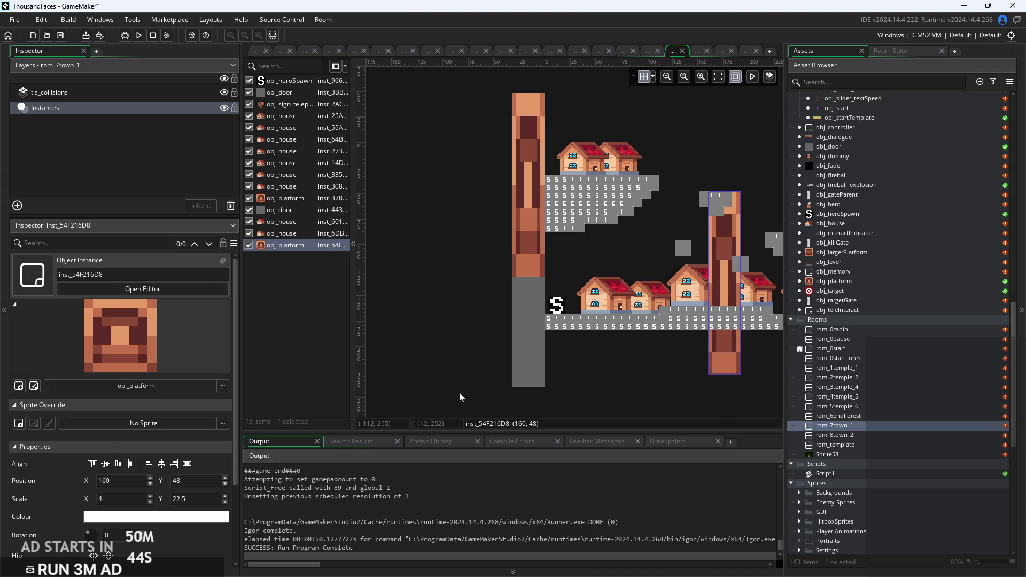
{"action": "left_click_drag", "start_coordinate": [669, 396], "coordinate": [402, 384]}
{"action": "mouse_move", "coordinate": [452, 356]}
{"action": "left_mouse_down"}
{"action": "mouse_move", "coordinate": [628, 308]}
{"action": "mouse_move", "coordinate": [624, 248]}
{"action": "left_mouse_up"}
Select the right pillar and door together and lower them by 12 units.
{"action": "left_click", "coordinate": [626, 302]}
{"action": "left_click_drag", "start_coordinate": [627, 303], "coordinate": [621, 394]}
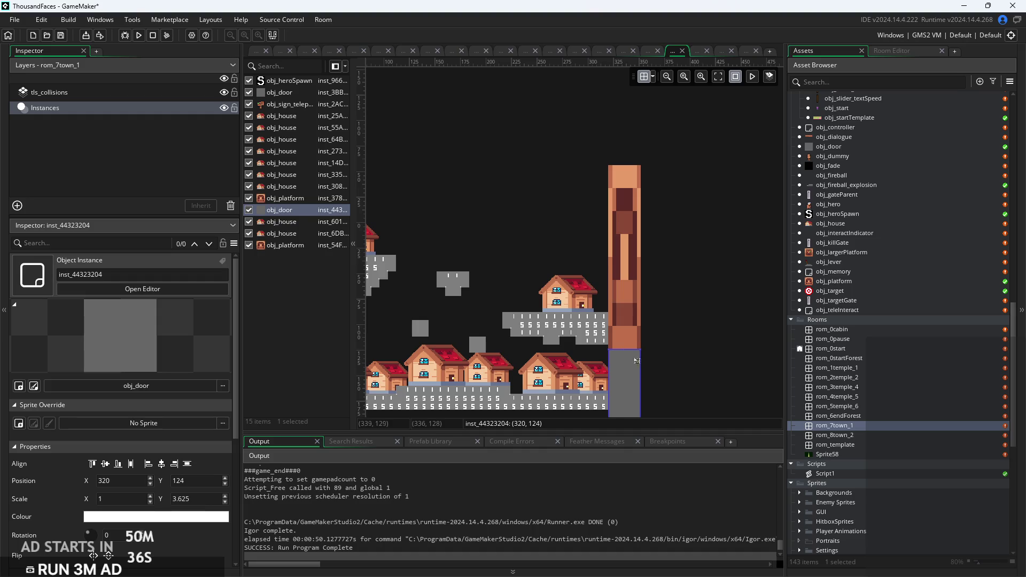
{"action": "left_click", "coordinate": [668, 373]}
{"action": "mouse_move", "coordinate": [668, 373]}
{"action": "left_mouse_down"}
{"action": "mouse_move", "coordinate": [892, 268]}
{"action": "mouse_move", "coordinate": [748, 276]}
{"action": "mouse_move", "coordinate": [662, 301]}
{"action": "left_mouse_up"}
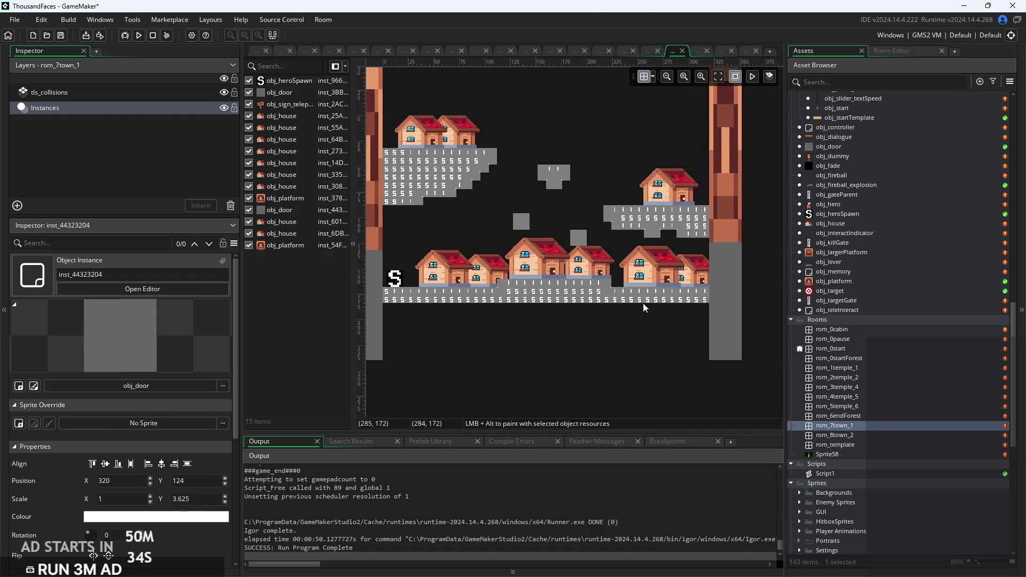
{"action": "scroll", "coordinate": [626, 338], "scroll_direction": "down", "scroll_amount": 2}
{"action": "left_click", "coordinate": [715, 256]}
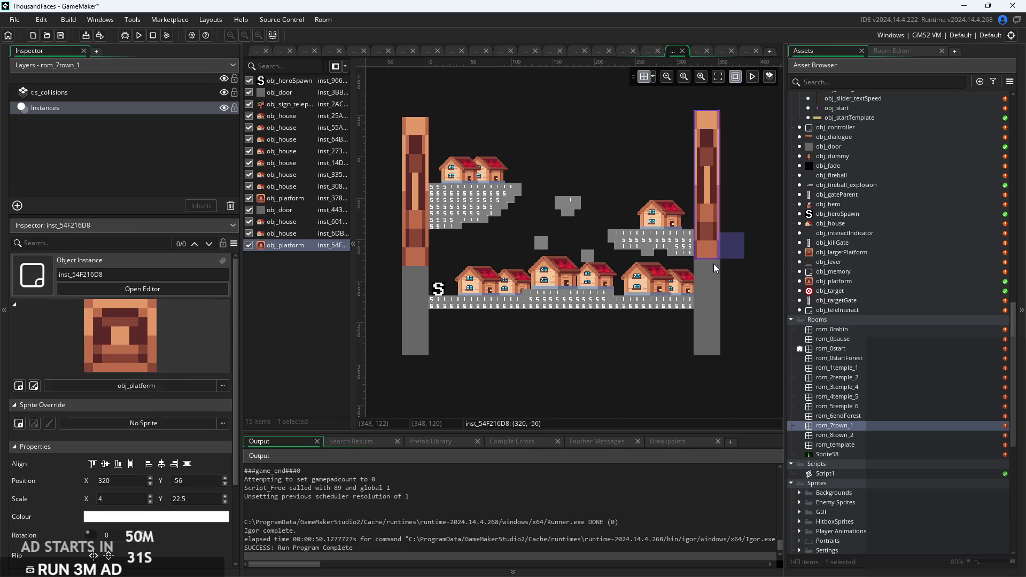
{"action": "left_click", "coordinate": [711, 275], "text": "ctrl"}
{"action": "left_click_drag", "start_coordinate": [710, 278], "coordinate": [711, 286]}
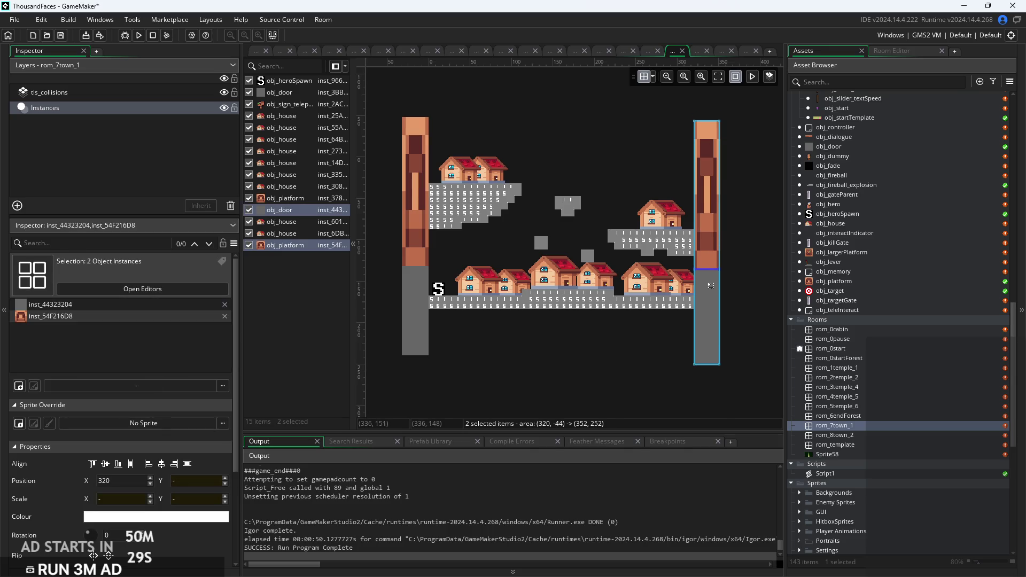
{"action": "left_click", "coordinate": [664, 335]}
{"action": "left_click_drag", "start_coordinate": [663, 335], "coordinate": [653, 380]}
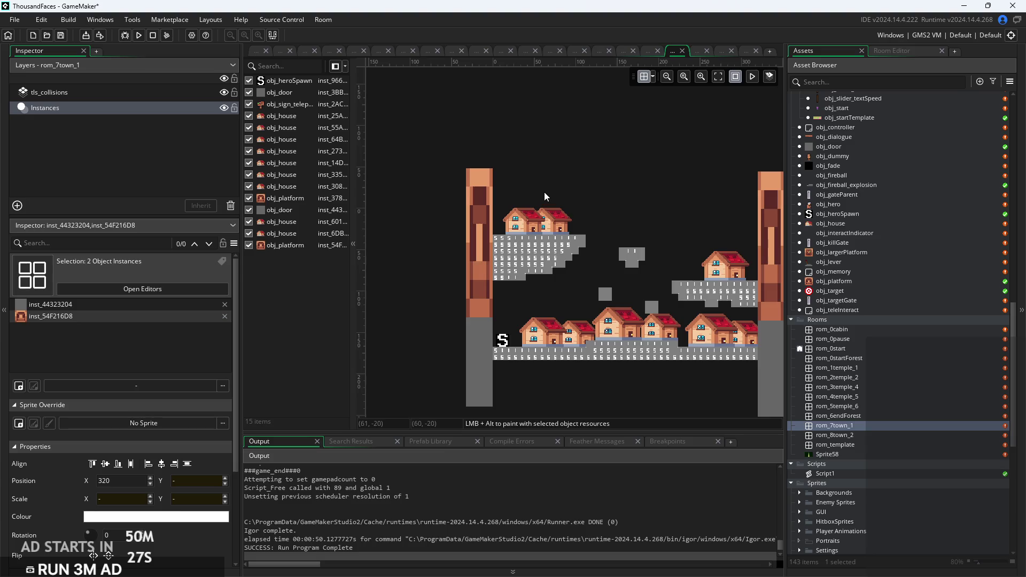
{"action": "scroll", "coordinate": [545, 189], "scroll_direction": "up", "scroll_amount": 3}
{"action": "scroll", "coordinate": [609, 214], "scroll_direction": "down", "scroll_amount": 2}
{"action": "scroll", "coordinate": [440, 225], "scroll_direction": "up", "scroll_amount": 1}
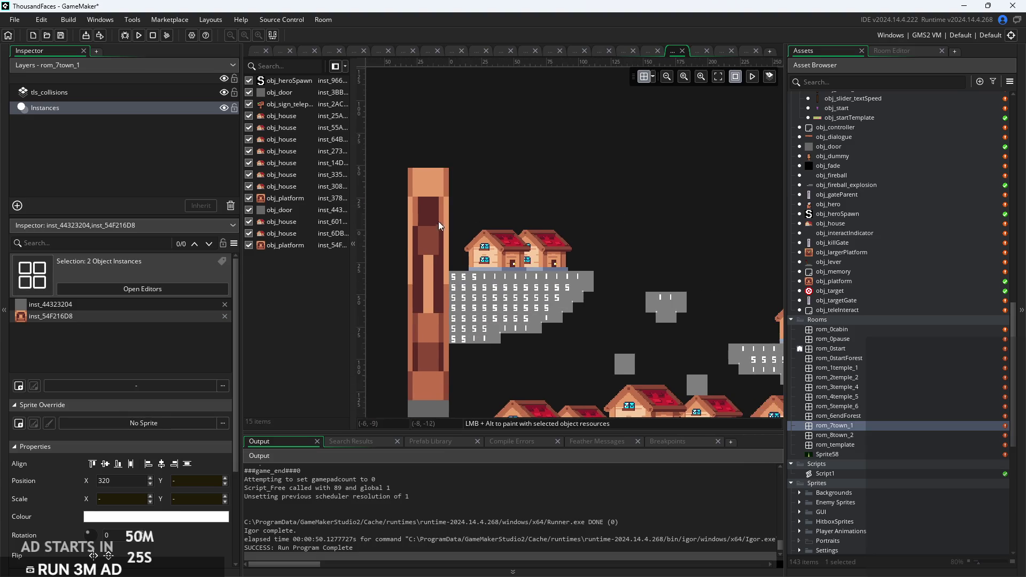
Duplicate the left pillar and stretch the copy into a long platform above the houses.
{"action": "left_click", "coordinate": [423, 233]}
{"action": "key", "text": "ctrl+c"}
{"action": "key", "text": "ctrl+v"}
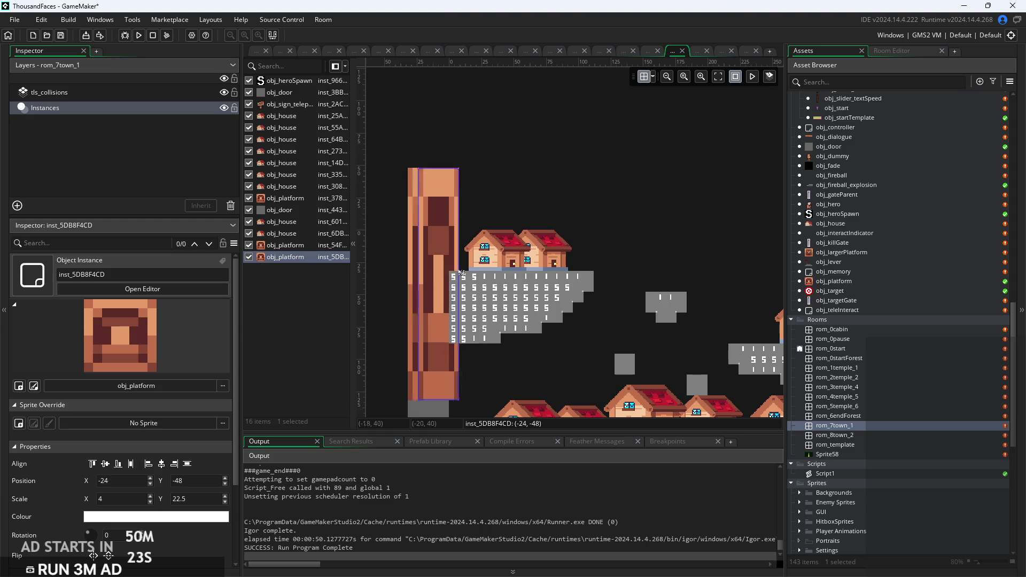
{"action": "mouse_move", "coordinate": [527, 128]}
{"action": "left_mouse_down"}
{"action": "mouse_move", "coordinate": [522, 295]}
{"action": "mouse_move", "coordinate": [817, 327]}
{"action": "left_mouse_up"}
{"action": "mouse_move", "coordinate": [657, 349]}
{"action": "left_mouse_down"}
{"action": "mouse_move", "coordinate": [591, 189]}
{"action": "mouse_move", "coordinate": [599, 169]}
{"action": "left_mouse_up"}
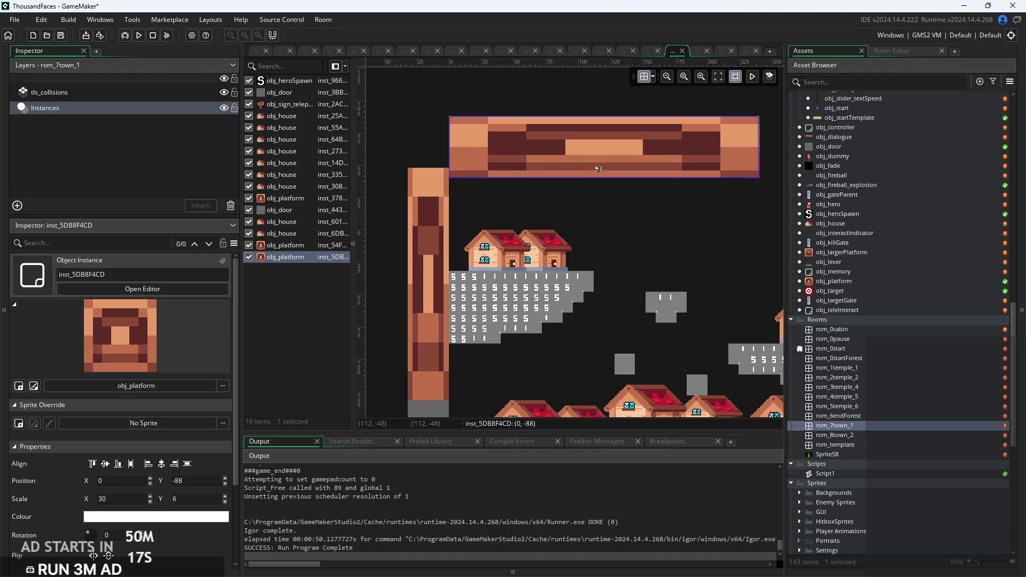
Set the platform at (0,-52), extend it to the right wall at scale 40×6, and run the game.
{"action": "scroll", "coordinate": [587, 215], "scroll_direction": "up", "scroll_amount": 2}
{"action": "left_click_drag", "start_coordinate": [553, 131], "coordinate": [553, 201]}
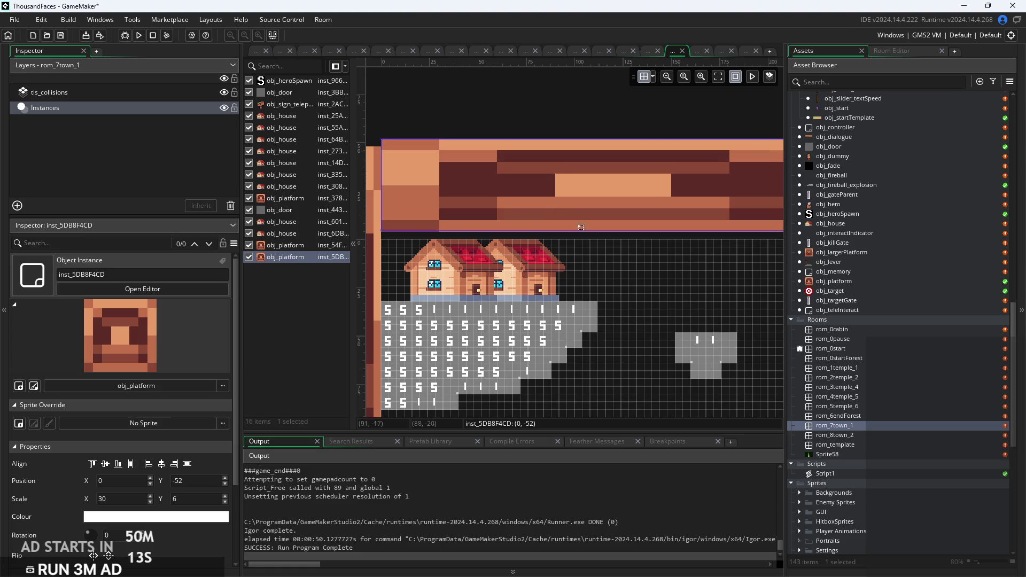
{"action": "left_click", "coordinate": [681, 279]}
{"action": "scroll", "coordinate": [580, 255], "scroll_direction": "down", "scroll_amount": 2}
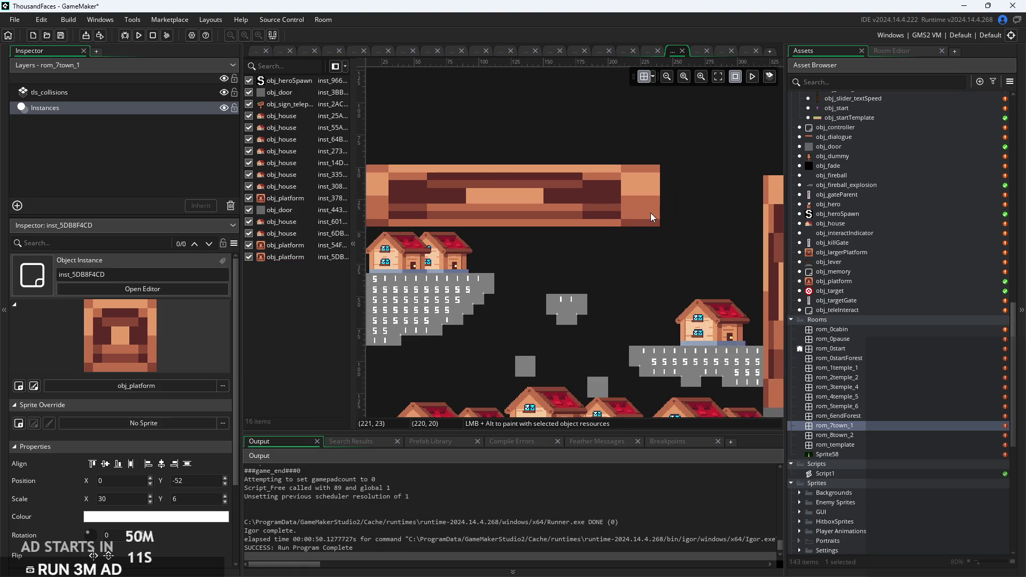
{"action": "left_click", "coordinate": [650, 213]}
{"action": "left_click_drag", "start_coordinate": [675, 208], "coordinate": [773, 199]}
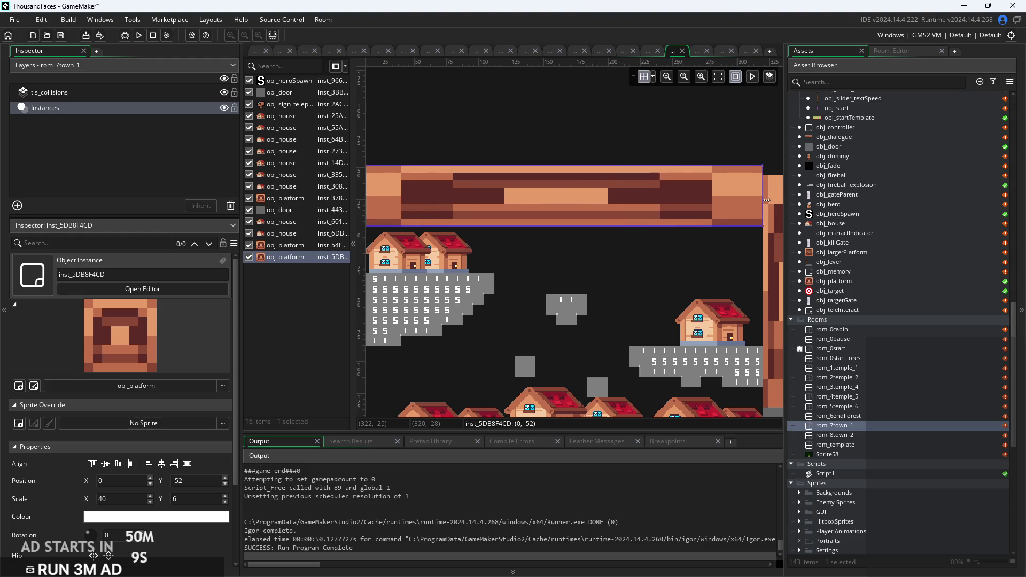
{"action": "left_click", "coordinate": [688, 266]}
{"action": "scroll", "coordinate": [665, 247], "scroll_direction": "up", "scroll_amount": 4}
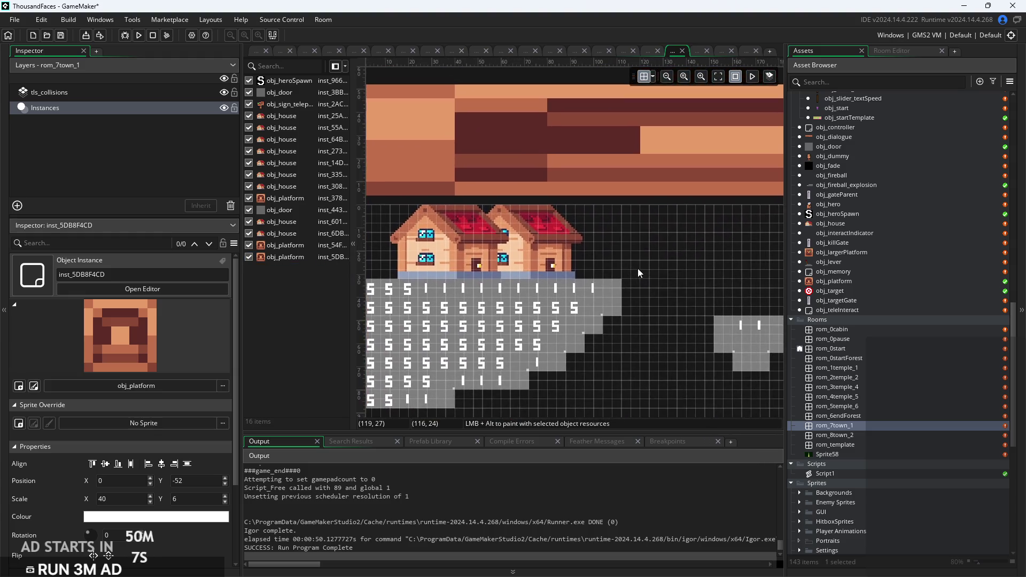
{"action": "left_click", "coordinate": [140, 37]}
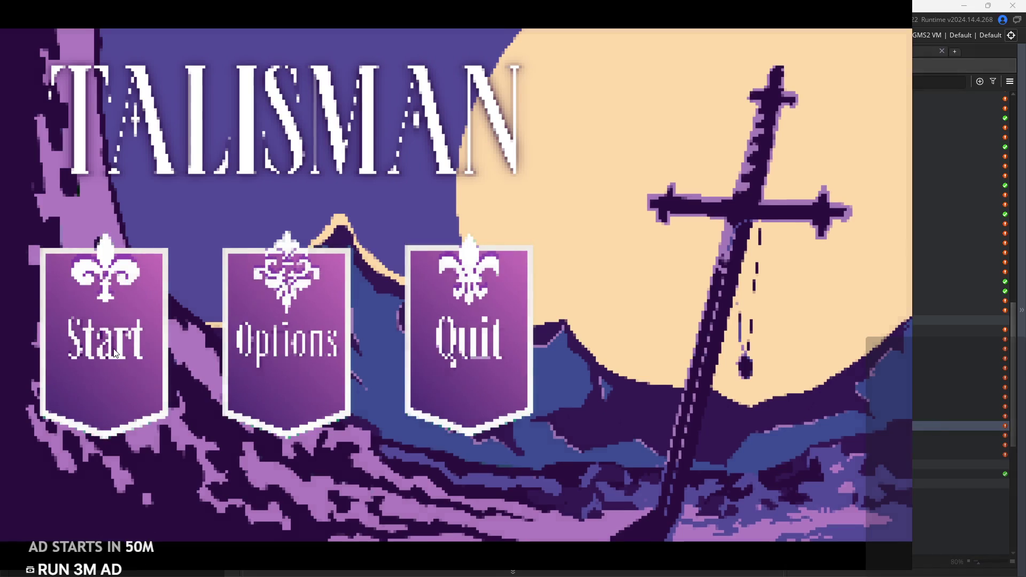
Start the game and run the hero right through the forest into the village.
{"action": "left_click", "coordinate": [114, 353]}
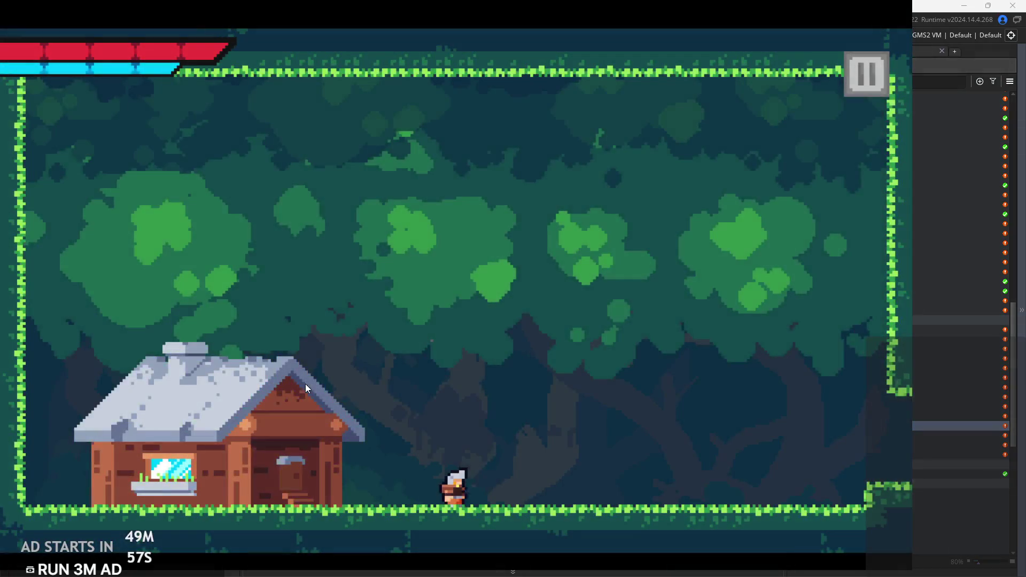
{"action": "key", "text": "Right"}
{"action": "key", "text": "space"}
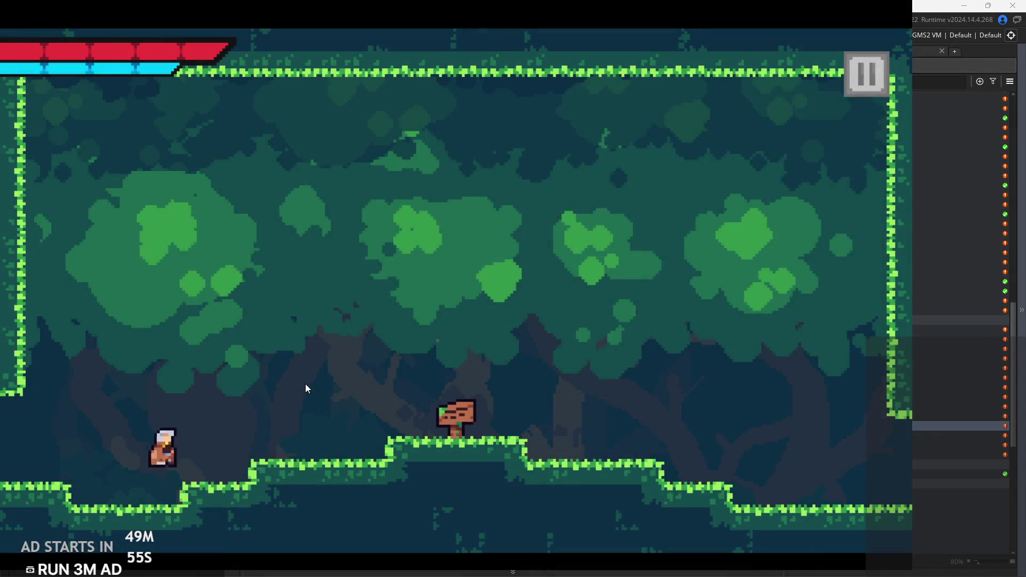
{"action": "key", "text": "space"}
{"action": "key", "text": "space"}
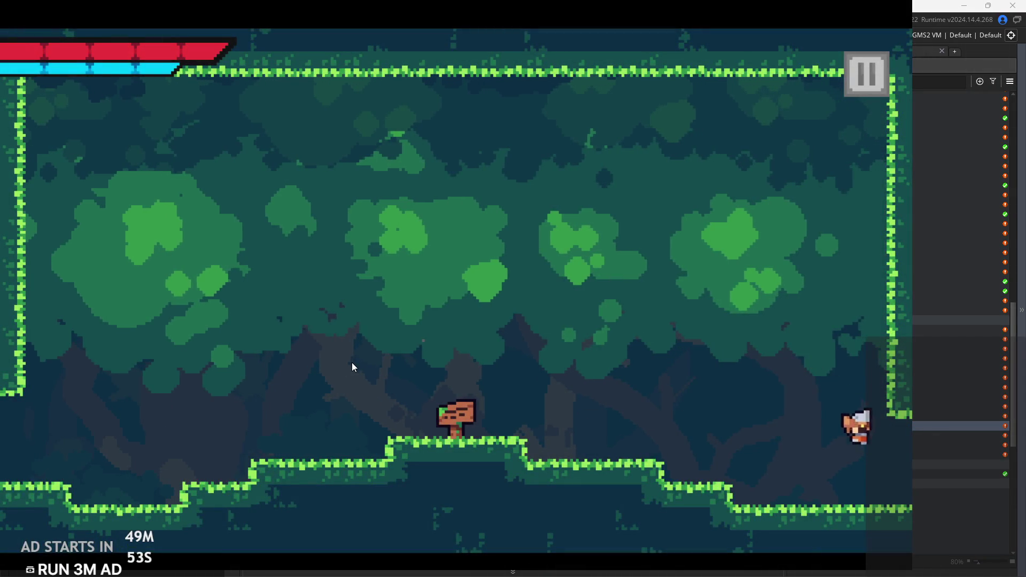
Jump around the rooftops, upper platforms and floating block in the village.
{"action": "key", "text": "space"}
{"action": "key", "text": "space"}
{"action": "key", "text": "Left"}
{"action": "key", "text": "space"}
{"action": "key", "text": "Left"}
{"action": "key", "text": "Right"}
{"action": "key", "text": "space"}
{"action": "key", "text": "Right"}
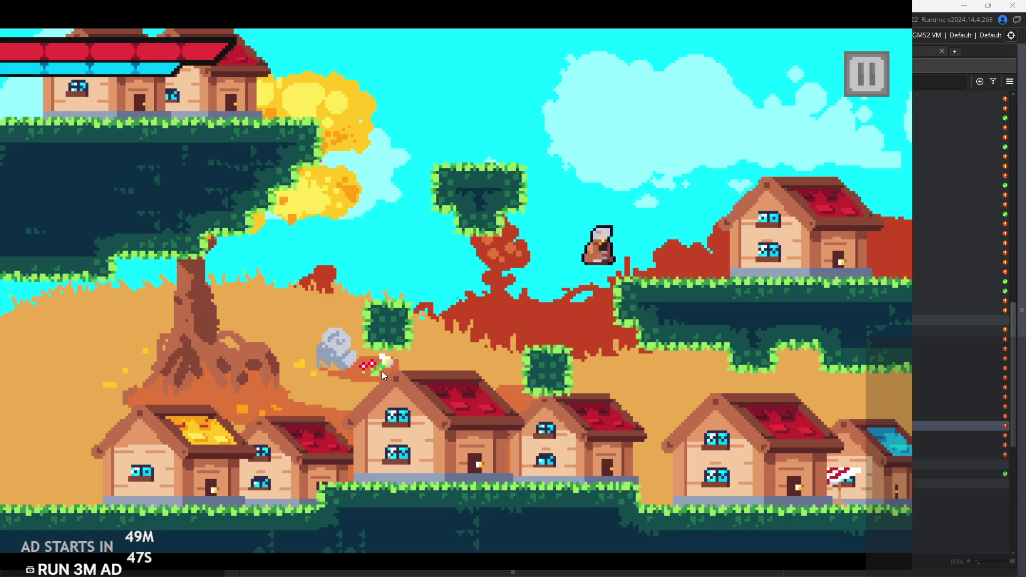
{"action": "key", "text": "space"}
{"action": "key", "text": "Left"}
{"action": "key", "text": "Left"}
{"action": "key", "text": "space"}
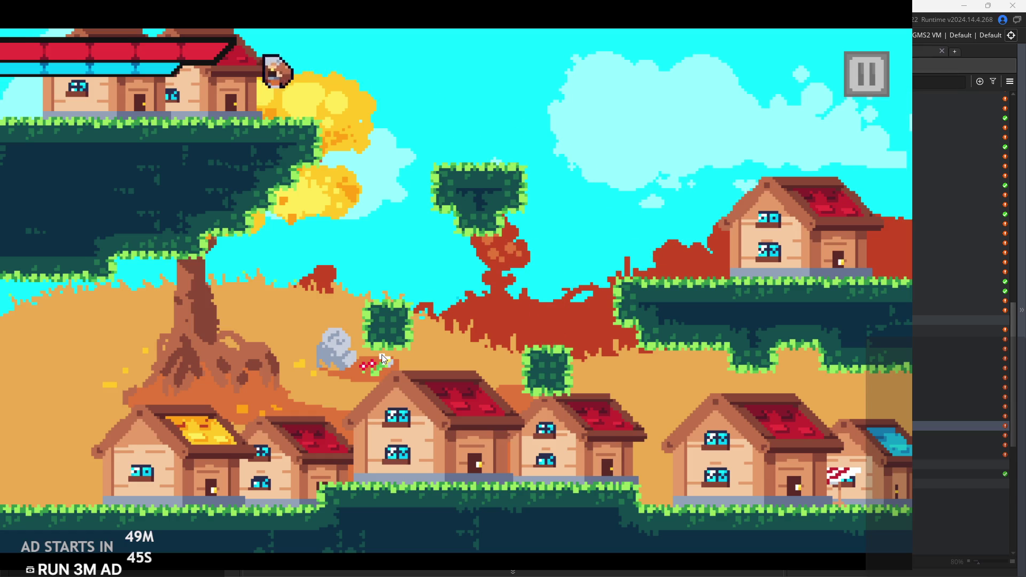
{"action": "key", "text": "Right"}
{"action": "key", "text": "space"}
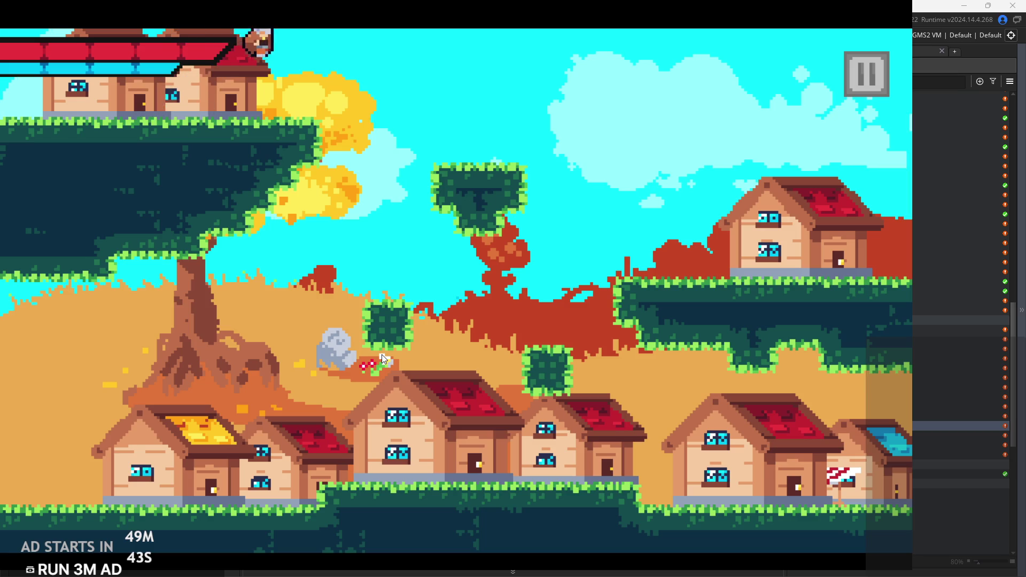
{"action": "key", "text": "space"}
{"action": "key", "text": "Left"}
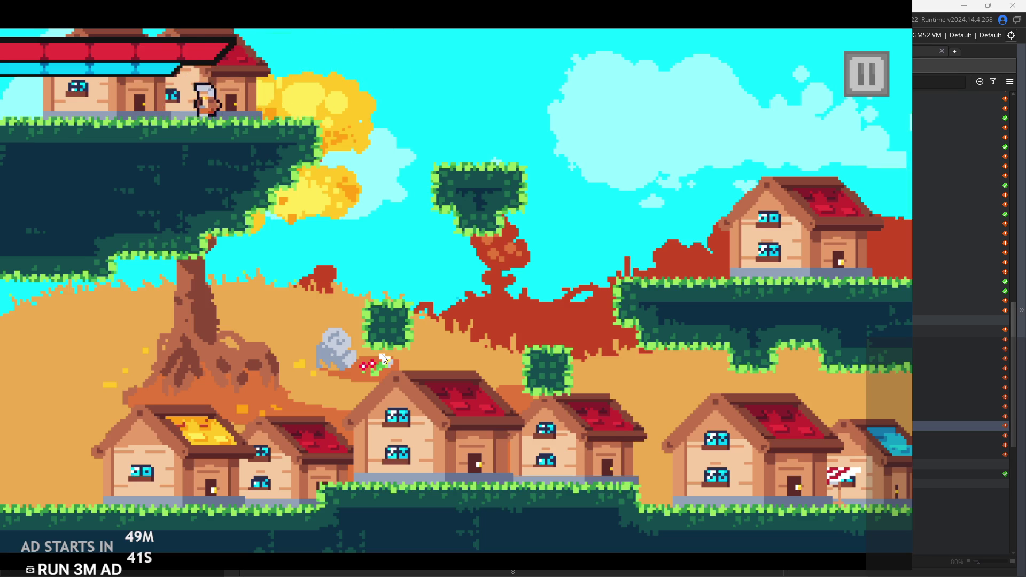
{"action": "key", "text": "Right"}
{"action": "key", "text": "space"}
{"action": "key", "text": "space"}
{"action": "key", "text": "Right"}
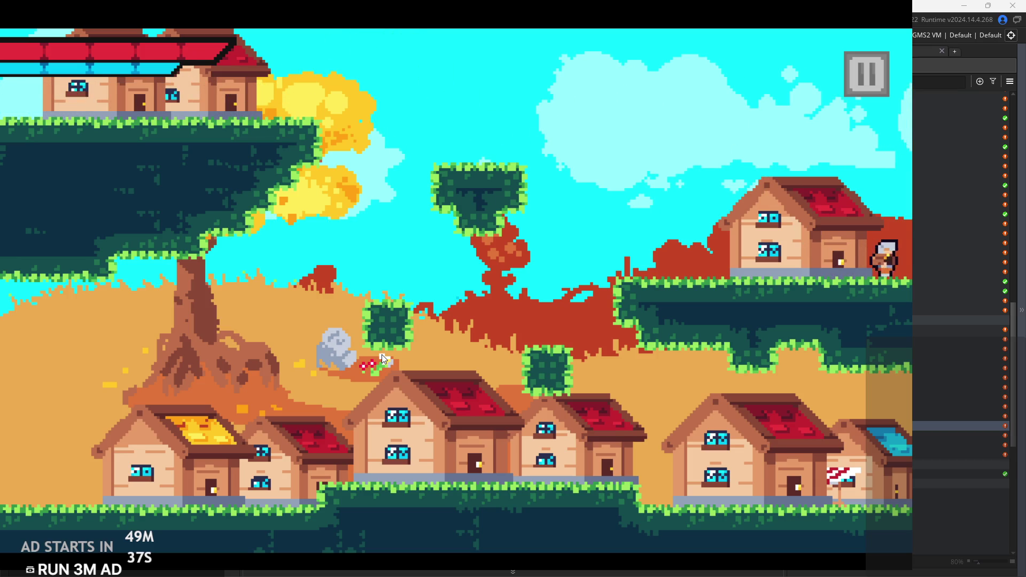
{"action": "key", "text": "Left"}
{"action": "key", "text": "space"}
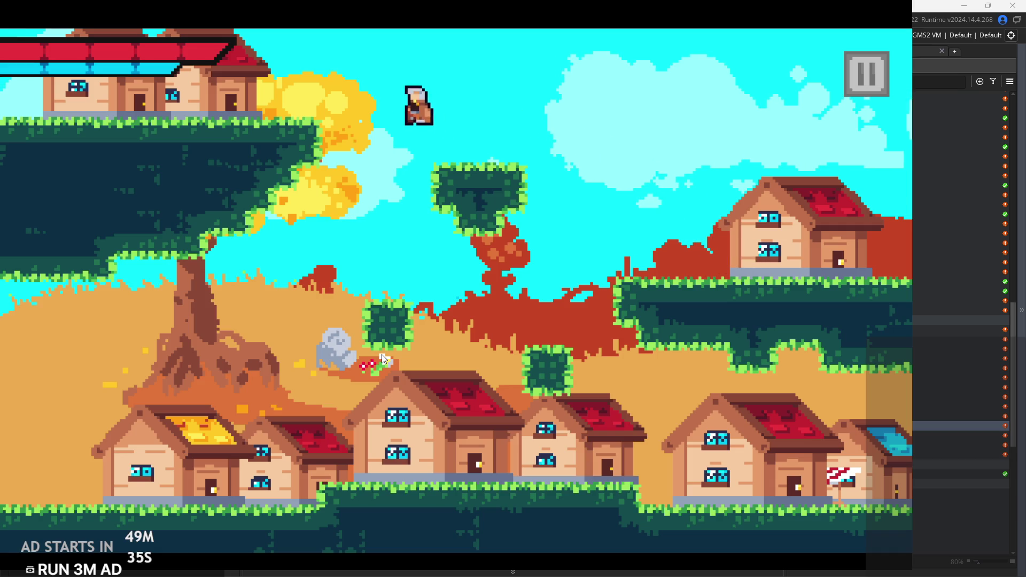
{"action": "key", "text": "Right"}
{"action": "key", "text": "space"}
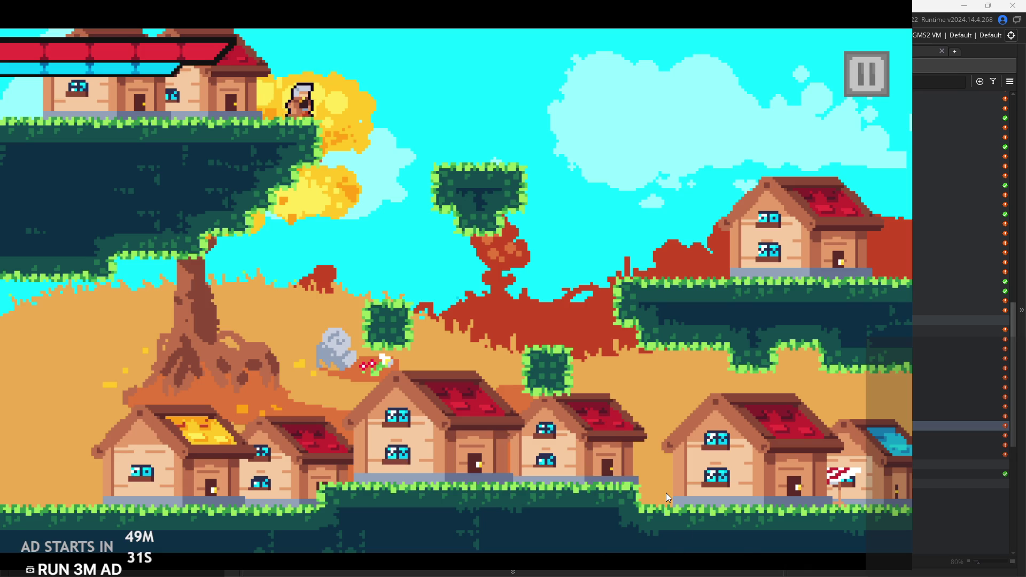
Leap across the sky, drop to the lower ground, then climb back onto the rooftops.
{"action": "key", "text": "Right"}
{"action": "key", "text": "space"}
{"action": "key", "text": "space"}
{"action": "key", "text": "Left"}
{"action": "key", "text": "space"}
{"action": "key", "text": "Right"}
{"action": "key", "text": "Left"}
{"action": "key", "text": "Left"}
{"action": "key", "text": "space"}
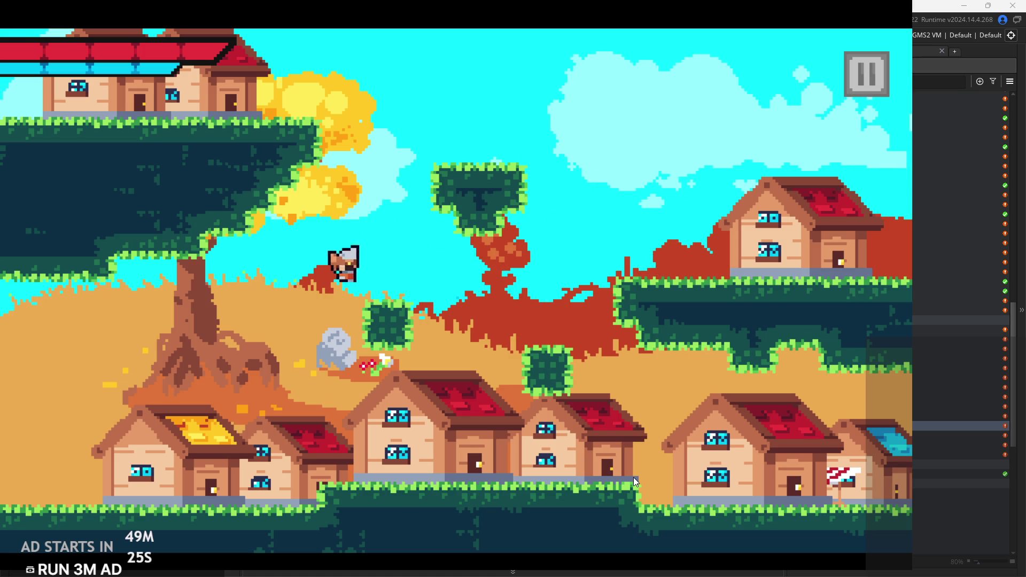
{"action": "key", "text": "Right"}
{"action": "key", "text": "space"}
{"action": "key", "text": "Left"}
{"action": "key", "text": "space"}
{"action": "key", "text": "Right"}
{"action": "key", "text": "space"}
{"action": "key", "text": "Left"}
{"action": "key", "text": "Right"}
{"action": "key", "text": "space"}
{"action": "key", "text": "Right"}
{"action": "key", "text": "Left"}
{"action": "key", "text": "space"}
{"action": "key", "text": "Right"}
{"action": "key", "text": "space"}
{"action": "key", "text": "Right"}
{"action": "key", "text": "space"}
{"action": "key", "text": "Left"}
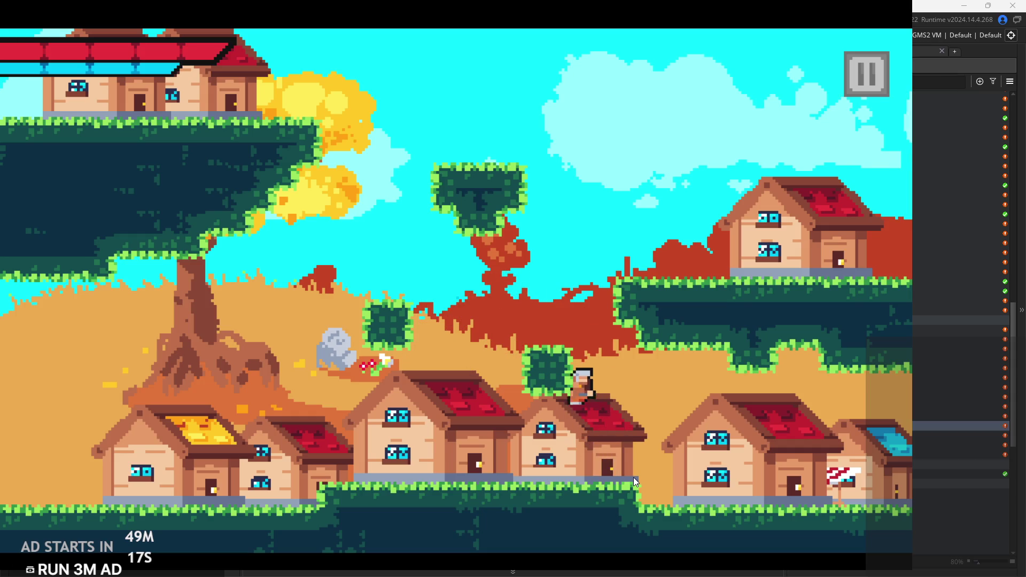
Hop along the rooftops and zigzag up to the right-hand house platform.
{"action": "key", "text": "space"}
{"action": "key", "text": "Left"}
{"action": "key", "text": "space"}
{"action": "key", "text": "Right"}
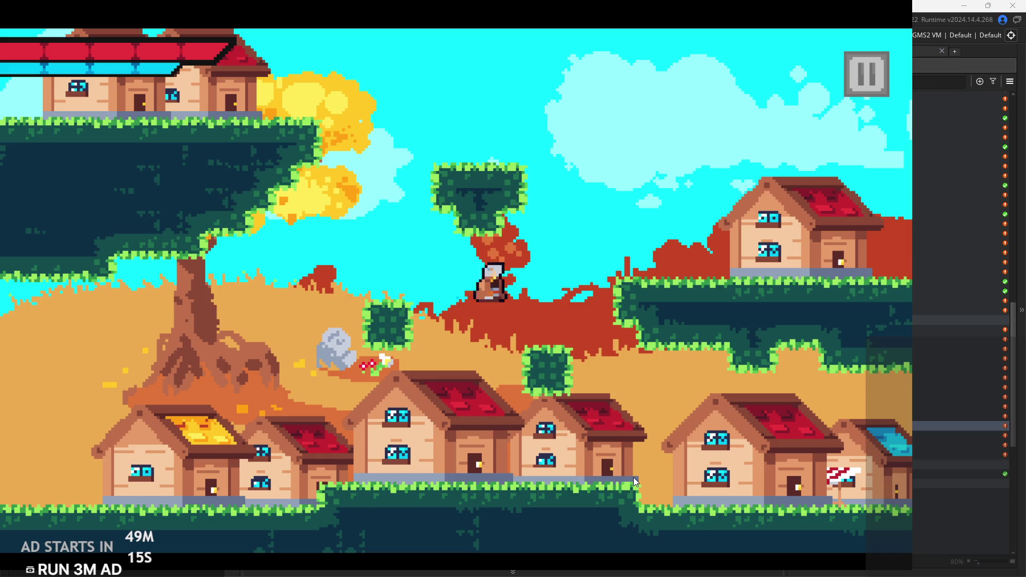
{"action": "key", "text": "space"}
{"action": "key", "text": "Left"}
{"action": "key", "text": "space"}
{"action": "key", "text": "Left"}
{"action": "key", "text": "space"}
{"action": "key", "text": "Right"}
{"action": "key", "text": "space"}
{"action": "key", "text": "space"}
{"action": "key", "text": "Left"}
{"action": "key", "text": "space"}
{"action": "key", "text": "Right"}
{"action": "key", "text": "space"}
{"action": "key", "text": "Left"}
{"action": "key", "text": "space"}
{"action": "key", "text": "Right"}
{"action": "key", "text": "space"}
{"action": "key", "text": "Left"}
{"action": "key", "text": "space"}
{"action": "key", "text": "Right"}
{"action": "key", "text": "space"}
{"action": "key", "text": "Left"}
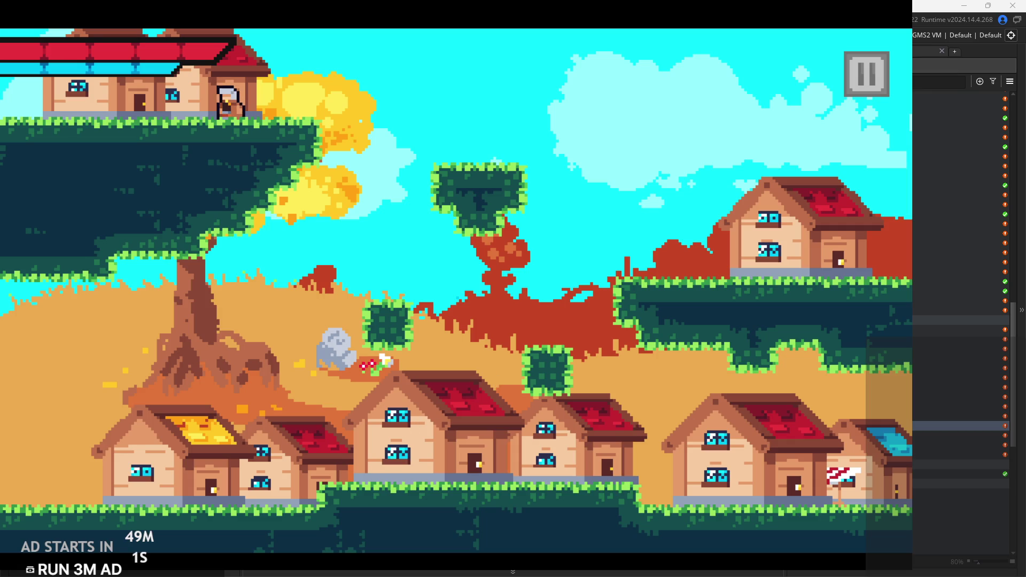
Fly between the tree canopy, floating bush and house roof, then drop to the red ground.
{"action": "key", "text": "Right"}
{"action": "key", "text": "space"}
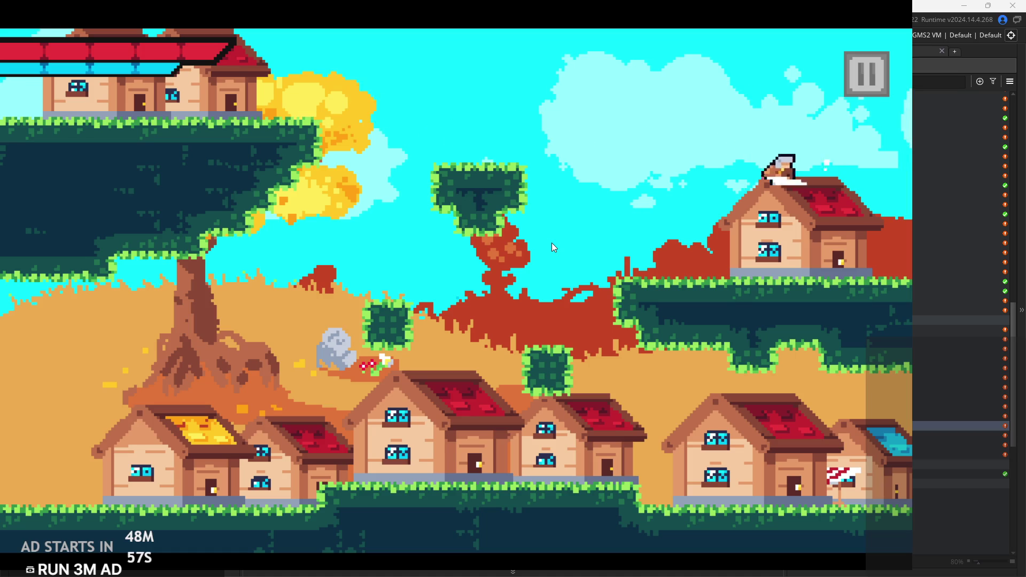
{"action": "key", "text": "Left"}
{"action": "key", "text": "space"}
{"action": "key", "text": "Left"}
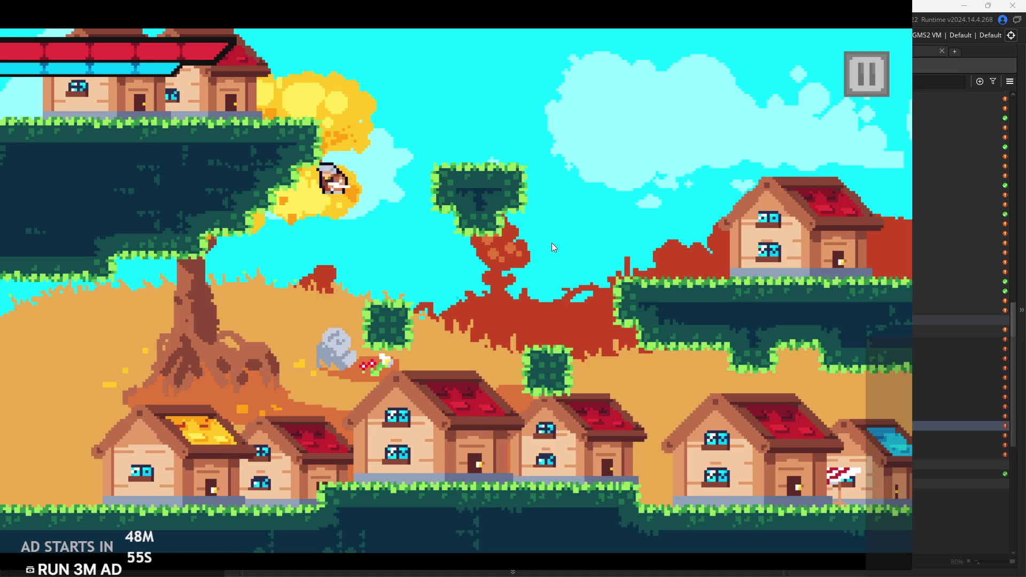
{"action": "key", "text": "Right"}
{"action": "key", "text": "space"}
{"action": "key", "text": "space"}
{"action": "key", "text": "Left"}
{"action": "key", "text": "Right"}
{"action": "key", "text": "space"}
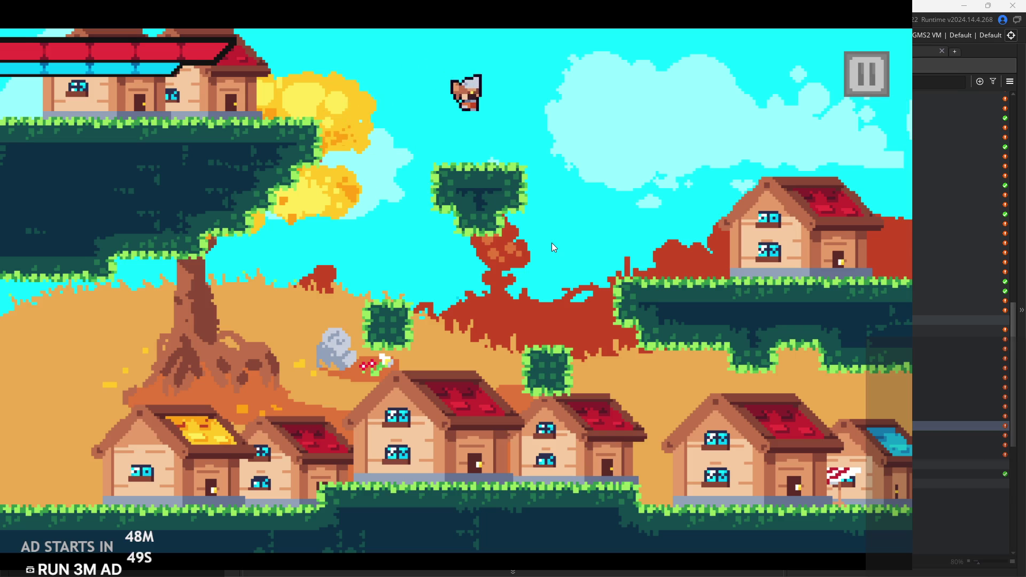
{"action": "key", "text": "Left"}
{"action": "key", "text": "space"}
{"action": "key", "text": "Right"}
{"action": "key", "text": "Left"}
{"action": "key", "text": "space"}
{"action": "key", "text": "Right"}
{"action": "key", "text": "space"}
{"action": "key", "text": "Left"}
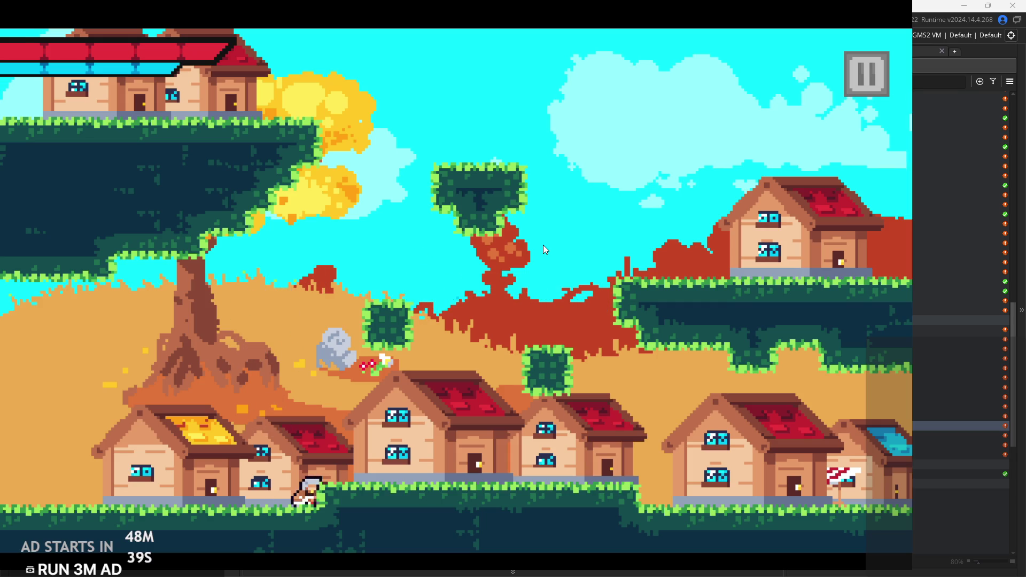
Jump over the houses, onto the floating grass block and top-left ledge, then across the sky.
{"action": "key", "text": "space"}
{"action": "key", "text": "Right"}
{"action": "key", "text": "Left"}
{"action": "key", "text": "space"}
{"action": "key", "text": "Left"}
{"action": "key", "text": "Right"}
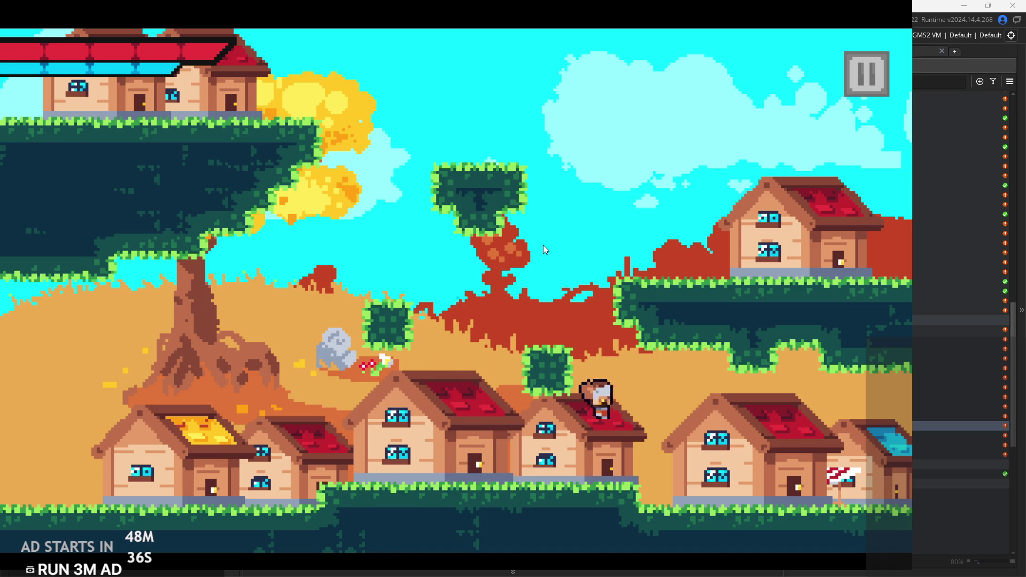
{"action": "key", "text": "Left"}
{"action": "key", "text": "space"}
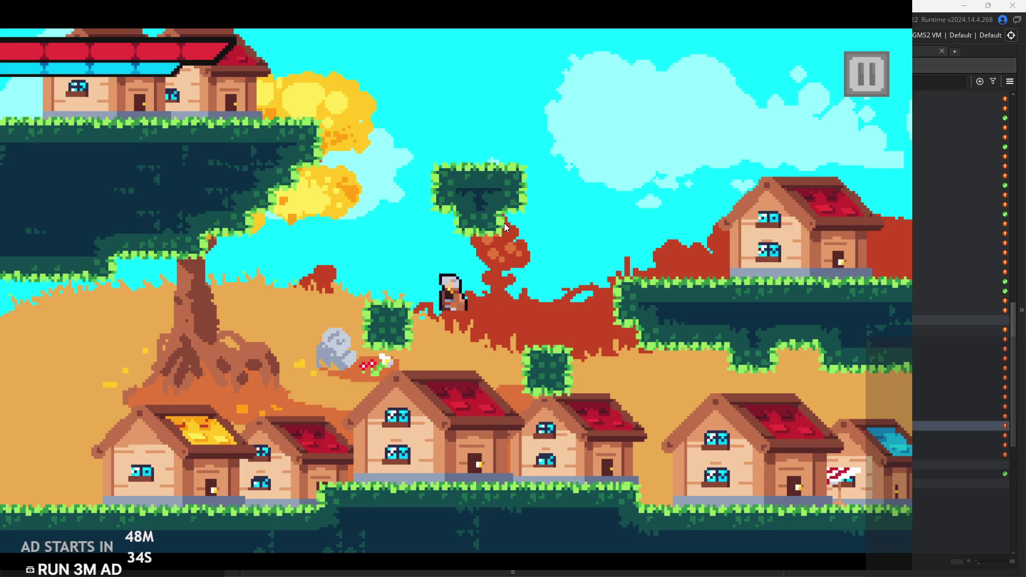
{"action": "key", "text": "Right"}
{"action": "key", "text": "Left"}
{"action": "key", "text": "space"}
{"action": "key", "text": "Right"}
{"action": "key", "text": "space"}
{"action": "key", "text": "Left"}
{"action": "key", "text": "Right"}
{"action": "key", "text": "Right"}
{"action": "key", "text": "Left"}
{"action": "key", "text": "space"}
{"action": "key", "text": "Right"}
{"action": "key", "text": "space"}
{"action": "key", "text": "Left"}
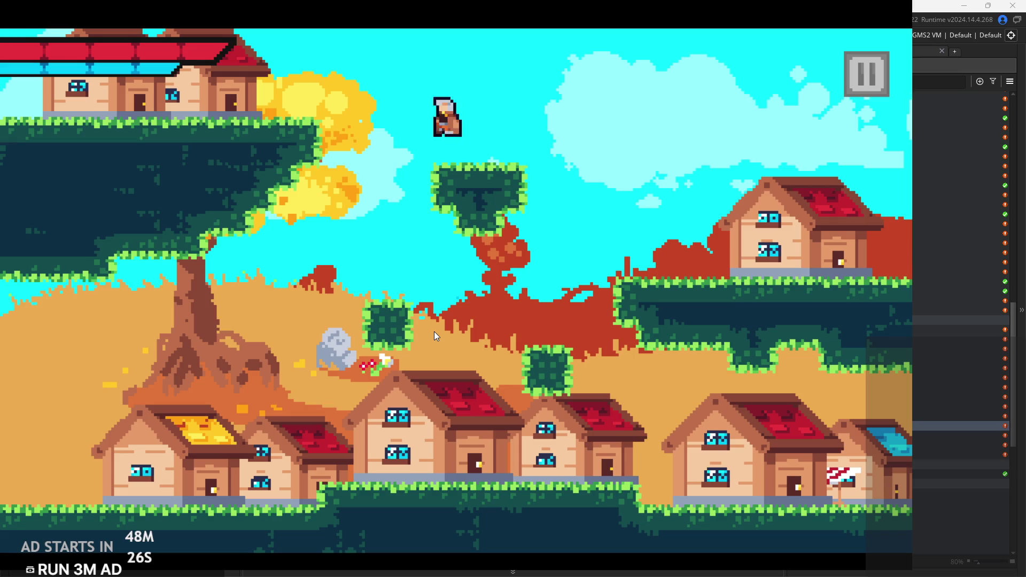
{"action": "key", "text": "Right"}
{"action": "key", "text": "Left"}
{"action": "key", "text": "Right"}
{"action": "key", "text": "space"}
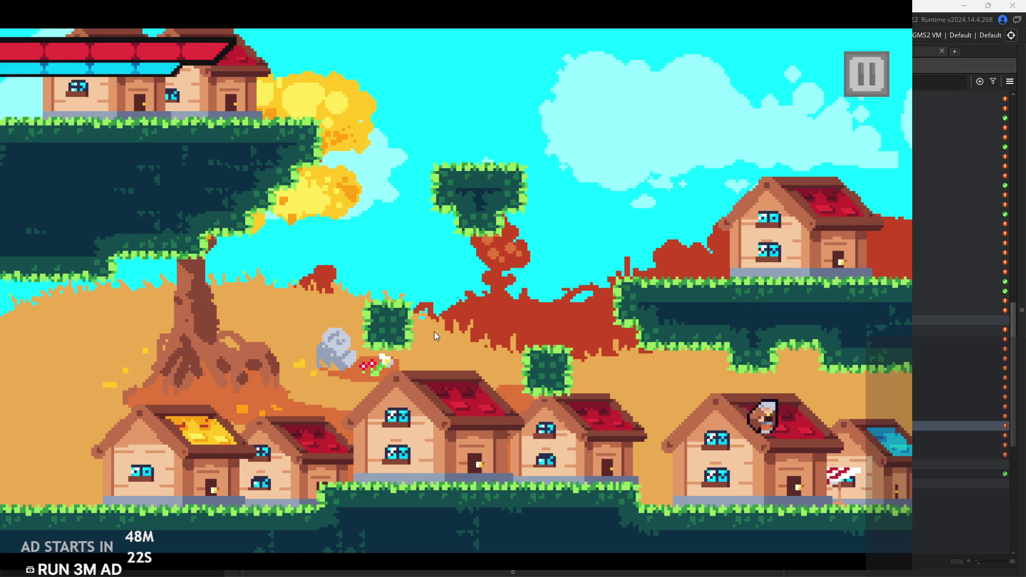
Exit the village into the forest, come back, then leave through the right edge again.
{"action": "key", "text": "Right"}
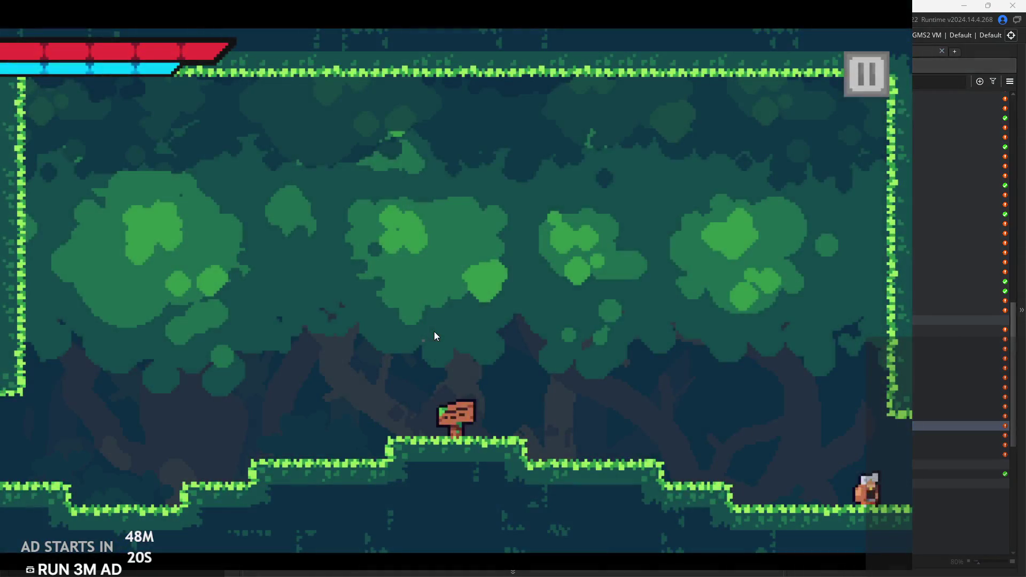
{"action": "key", "text": "Right"}
{"action": "key", "text": "space"}
{"action": "key", "text": "Right"}
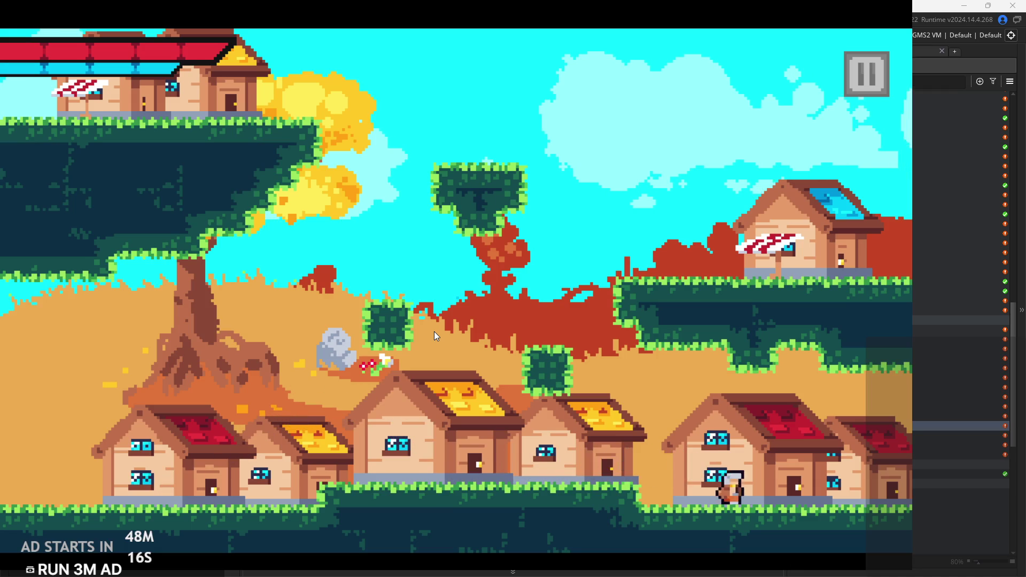
{"action": "key", "text": "Right"}
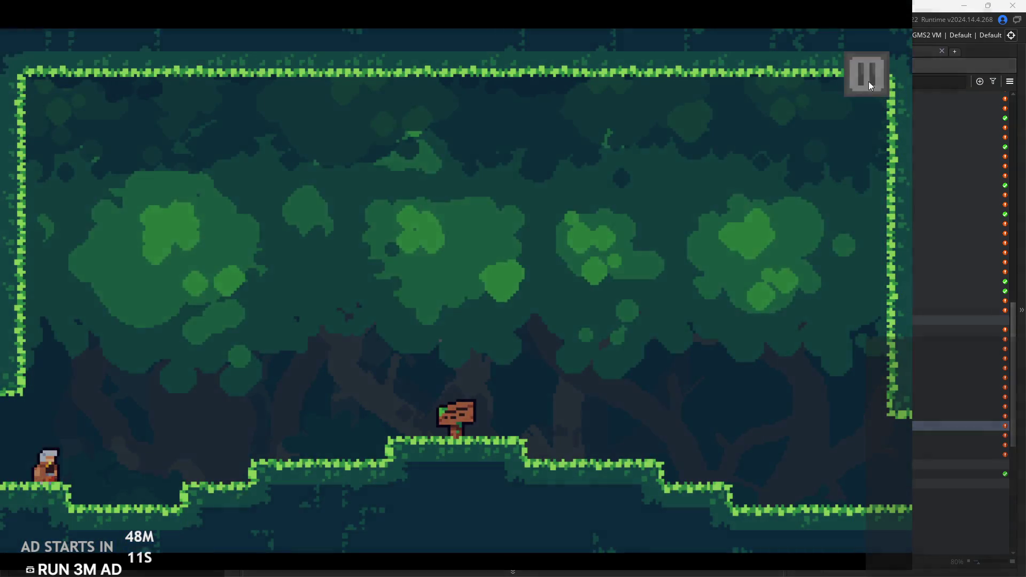
End the test run, open rom_6endForest and inspect its door instance.
{"action": "left_click", "coordinate": [866, 73]}
{"action": "left_click", "coordinate": [801, 507]}
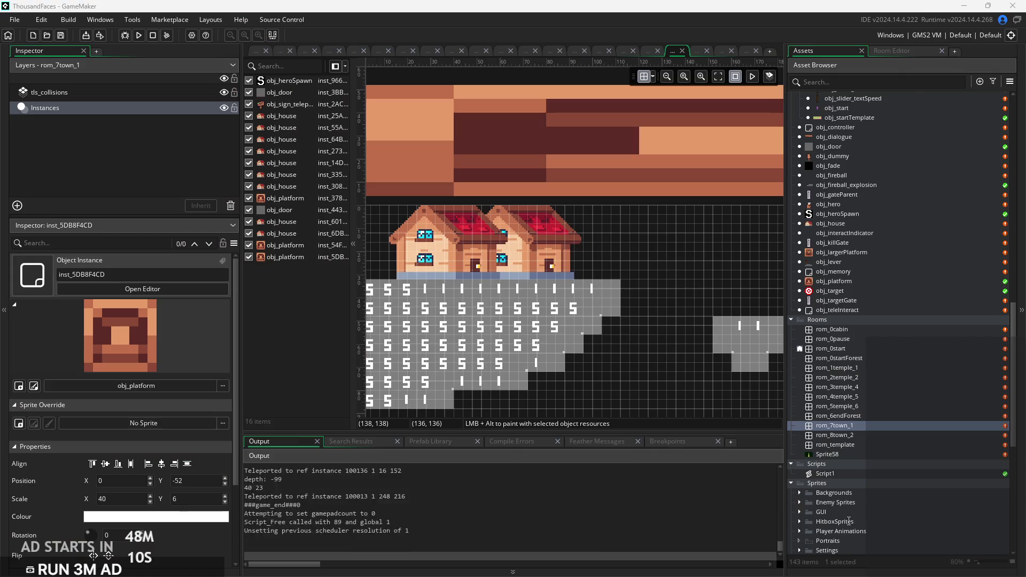
{"action": "double_click", "coordinate": [871, 415]}
{"action": "left_click", "coordinate": [676, 270]}
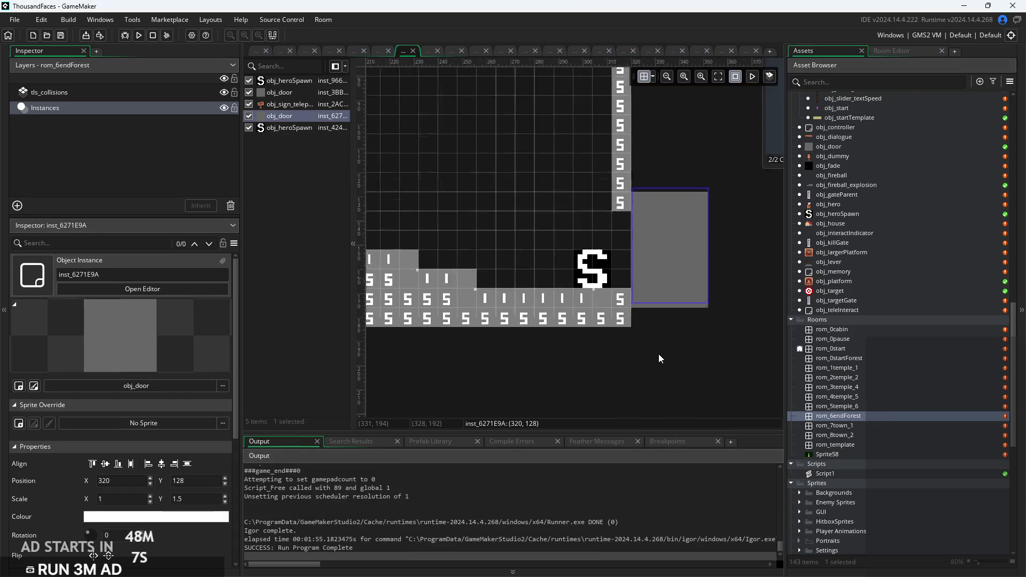
{"action": "scroll", "coordinate": [658, 353], "scroll_direction": "down", "scroll_amount": 5}
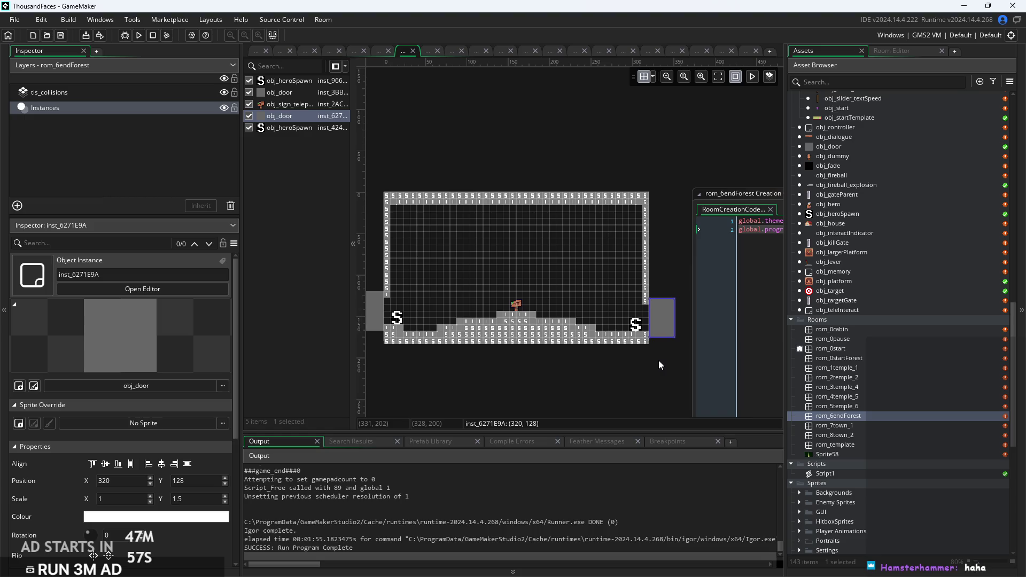
{"action": "left_click", "coordinate": [535, 366]}
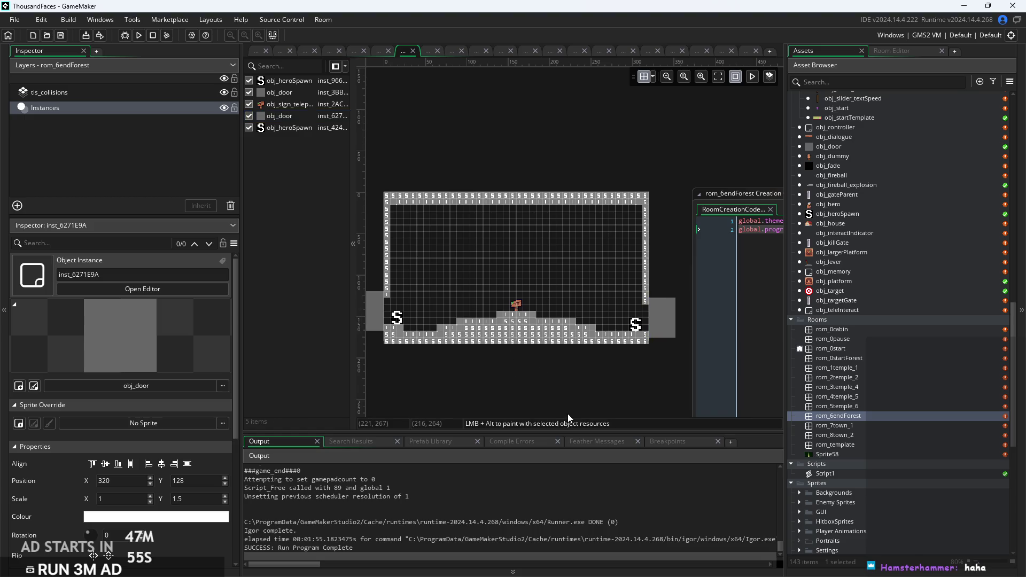
{"action": "scroll", "coordinate": [537, 384], "scroll_direction": "up", "scroll_amount": 2}
{"action": "scroll", "coordinate": [577, 397], "scroll_direction": "up", "scroll_amount": 1}
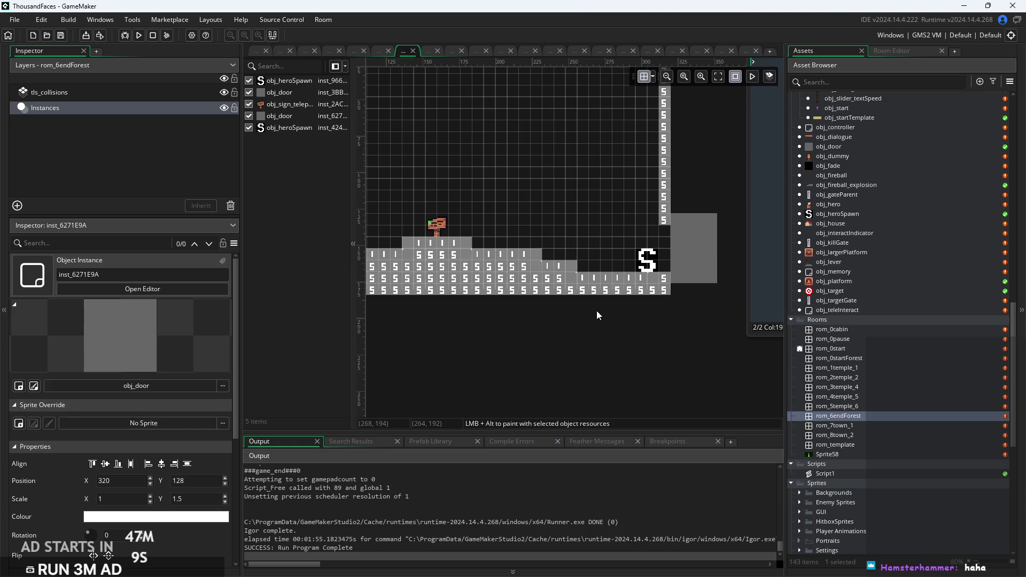
Pan to the room's left edge and inspect the teleport sign.
{"action": "left_click_drag", "start_coordinate": [597, 315], "coordinate": [686, 347]}
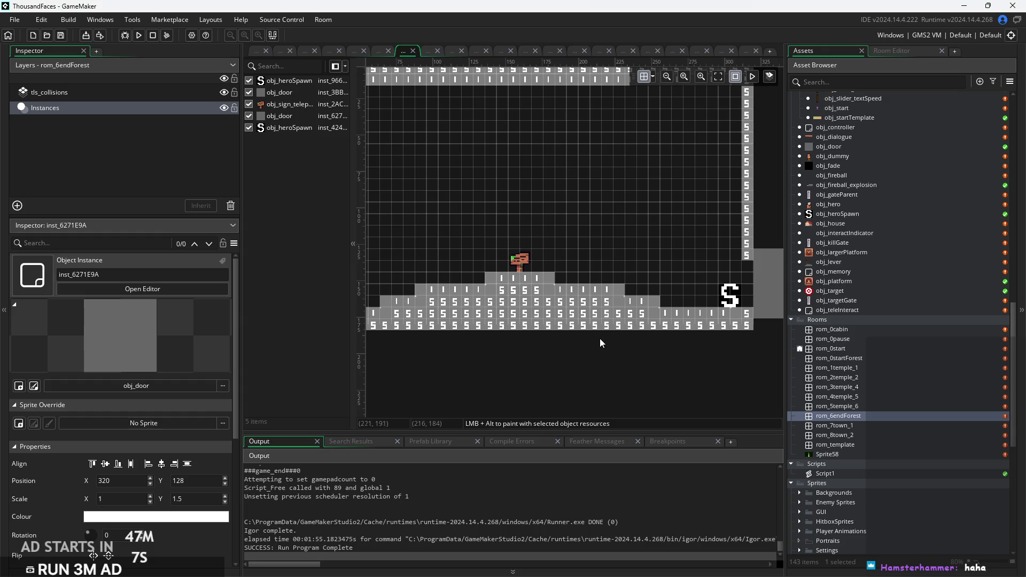
{"action": "scroll", "coordinate": [618, 342], "scroll_direction": "down", "scroll_amount": 2}
{"action": "mouse_move", "coordinate": [593, 336]}
{"action": "left_mouse_down"}
{"action": "mouse_move", "coordinate": [722, 323]}
{"action": "mouse_move", "coordinate": [654, 324]}
{"action": "left_mouse_up"}
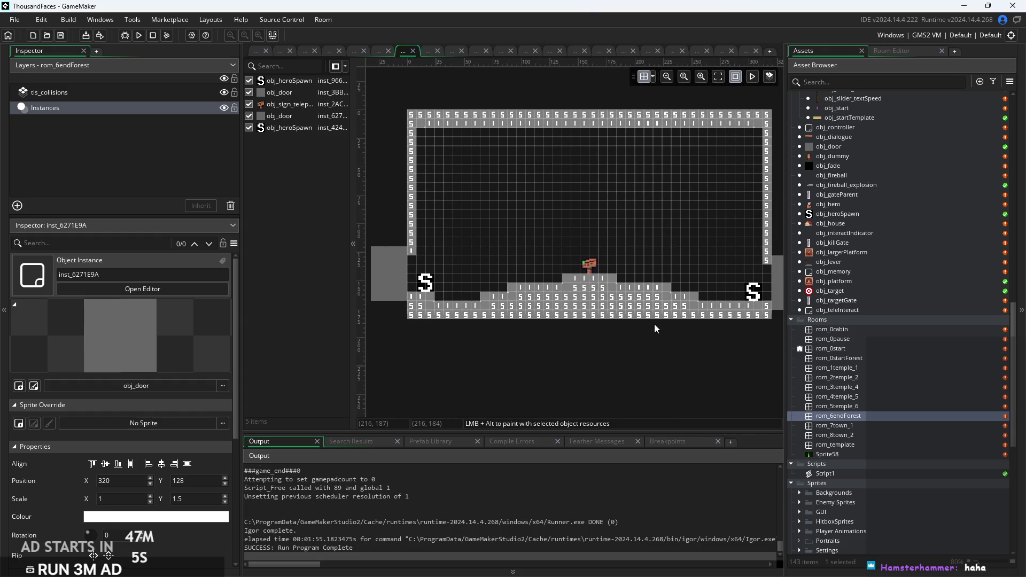
{"action": "left_click", "coordinate": [592, 263]}
{"action": "left_click", "coordinate": [516, 219]}
{"action": "scroll", "coordinate": [517, 281], "scroll_direction": "up", "scroll_amount": 1}
{"action": "scroll", "coordinate": [517, 282], "scroll_direction": "up", "scroll_amount": 2}
{"action": "scroll", "coordinate": [478, 289], "scroll_direction": "up", "scroll_amount": 3}
Inspect the left hero spawn point, then zoom back out to the whole room floor.
{"action": "left_click_drag", "start_coordinate": [479, 289], "coordinate": [599, 293]}
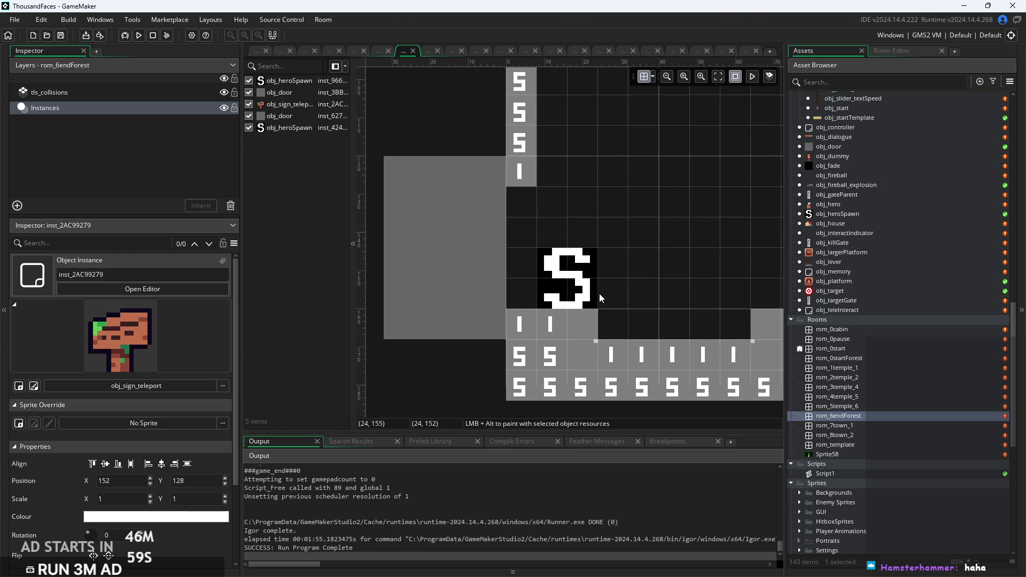
{"action": "left_click", "coordinate": [571, 285]}
{"action": "left_click", "coordinate": [641, 288]}
{"action": "scroll", "coordinate": [615, 287], "scroll_direction": "down", "scroll_amount": 4}
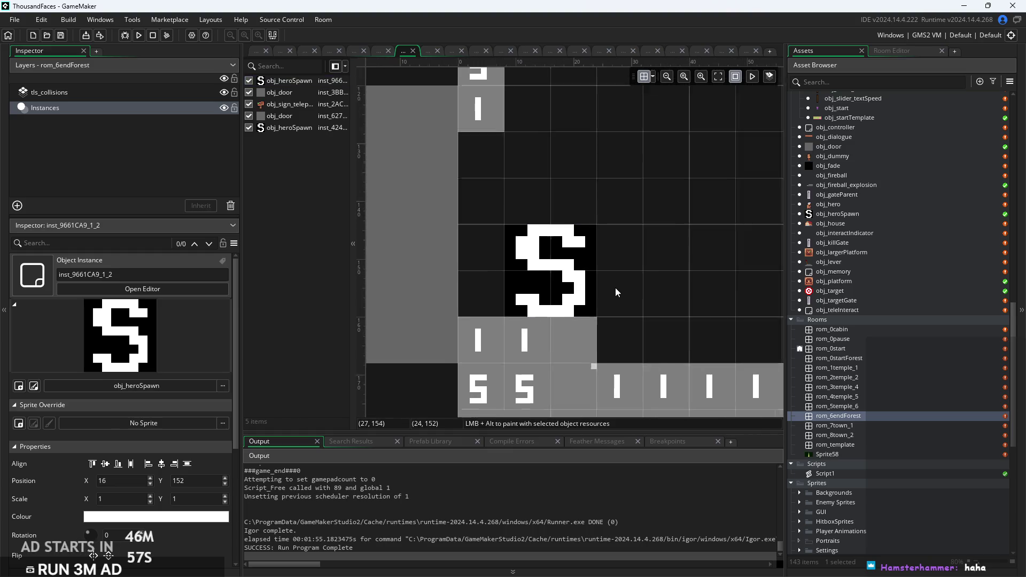
{"action": "left_click_drag", "start_coordinate": [660, 290], "coordinate": [544, 286]}
{"action": "scroll", "coordinate": [543, 285], "scroll_direction": "down", "scroll_amount": 3}
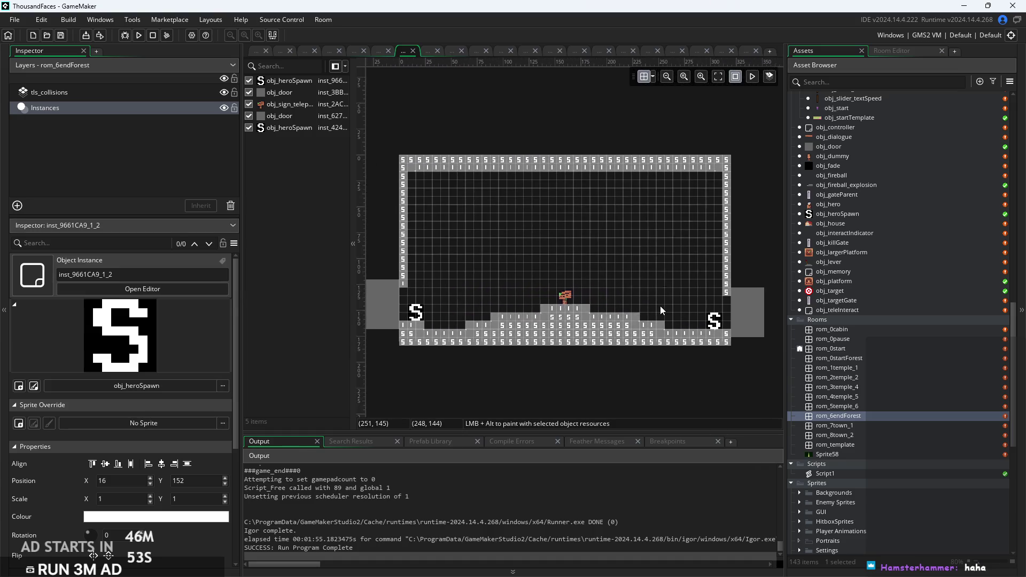
{"action": "scroll", "coordinate": [642, 304], "scroll_direction": "down", "scroll_amount": 1}
{"action": "scroll", "coordinate": [616, 304], "scroll_direction": "down", "scroll_amount": 2}
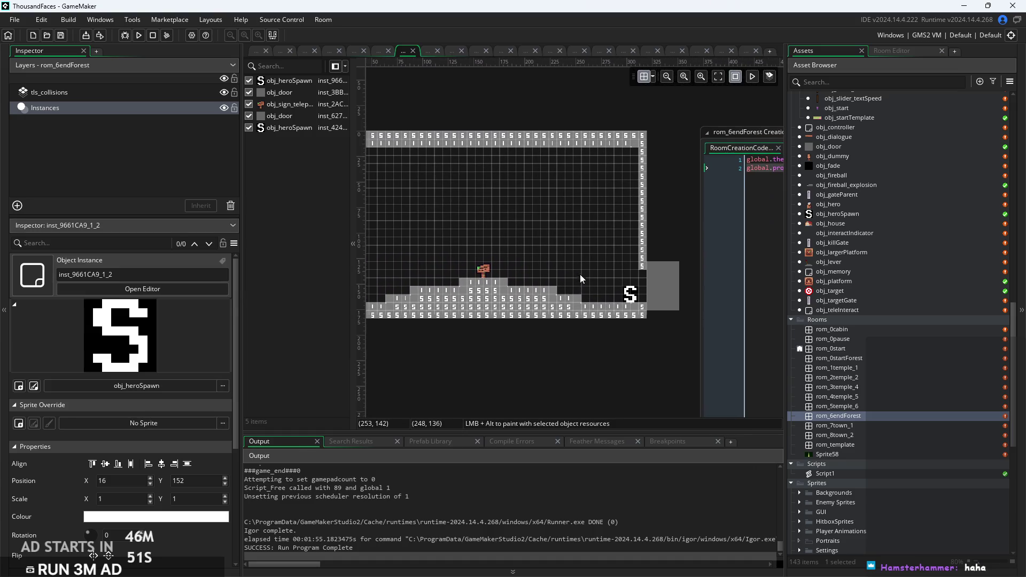
Read through obj_controller's Room Start code, then run the game from the rom_0cabin tab.
{"action": "left_click", "coordinate": [256, 52]}
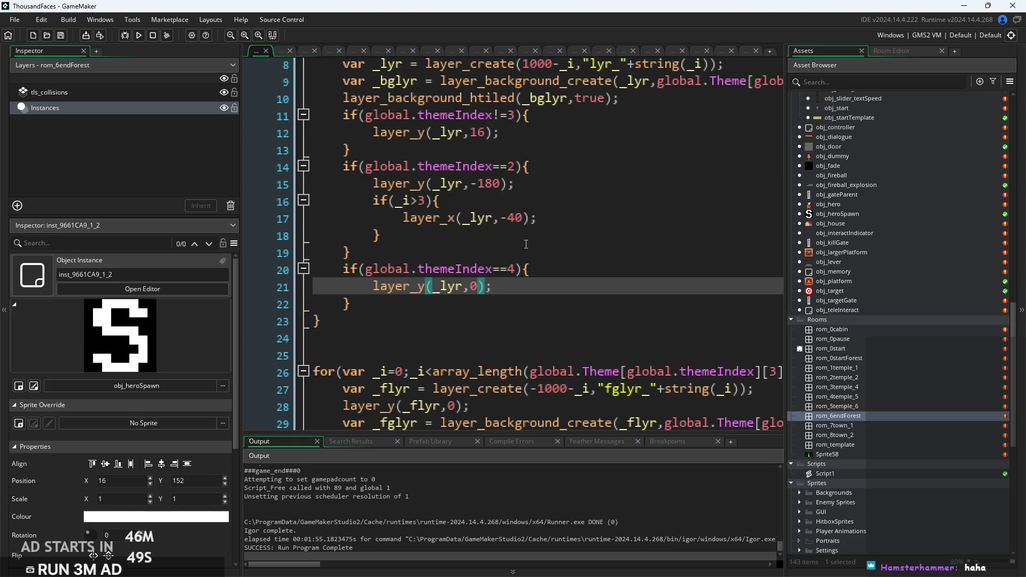
{"action": "scroll", "coordinate": [562, 293], "scroll_direction": "down", "scroll_amount": 4}
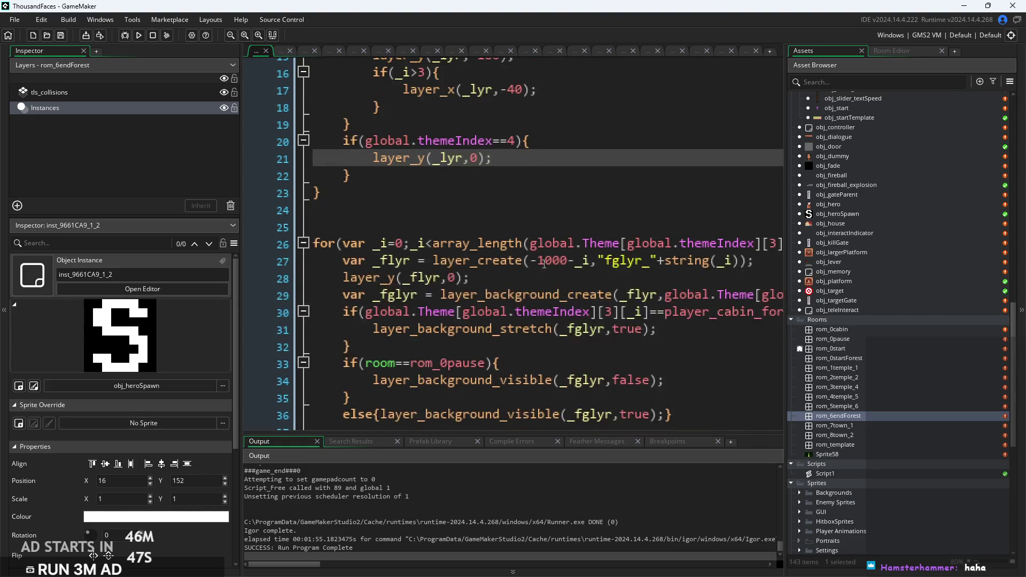
{"action": "scroll", "coordinate": [549, 259], "scroll_direction": "down", "scroll_amount": 1, "text": "ctrl"}
{"action": "scroll", "coordinate": [549, 258], "scroll_direction": "down", "scroll_amount": 2}
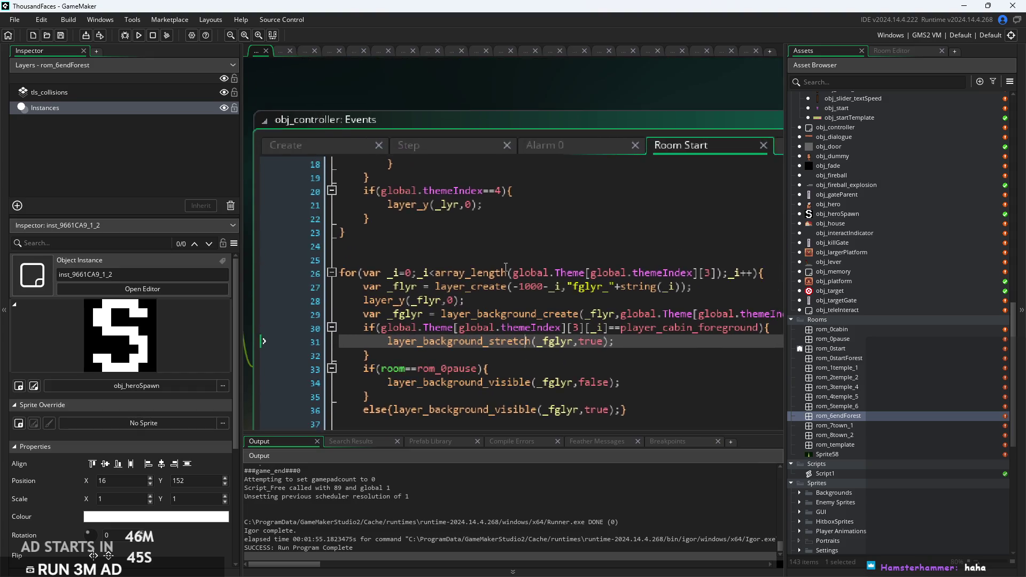
{"action": "left_click", "coordinate": [280, 52]}
{"action": "left_click", "coordinate": [138, 35]}
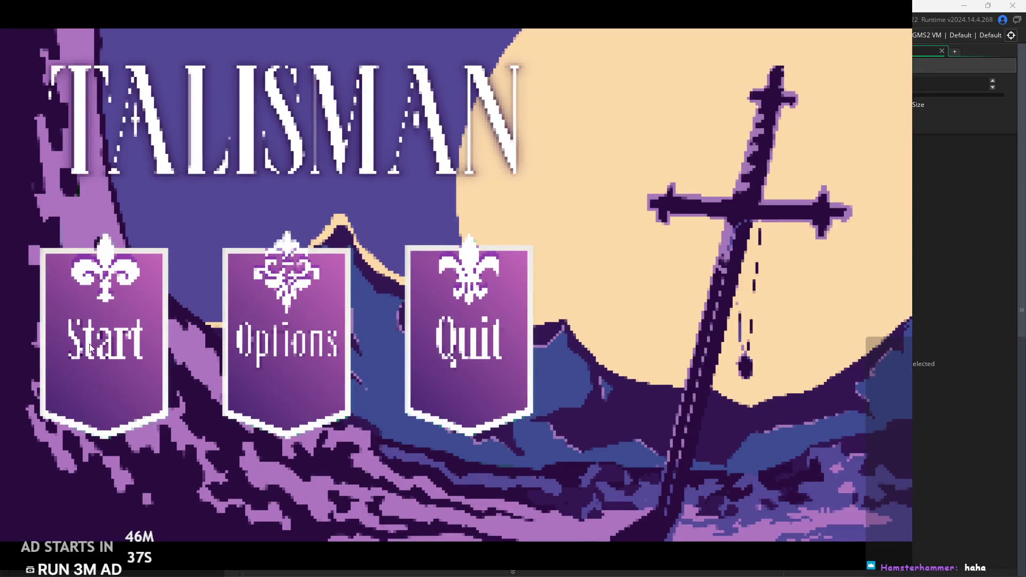
Start a new game, cross from the forest into the village and climb a rooftop.
{"action": "left_click", "coordinate": [103, 351]}
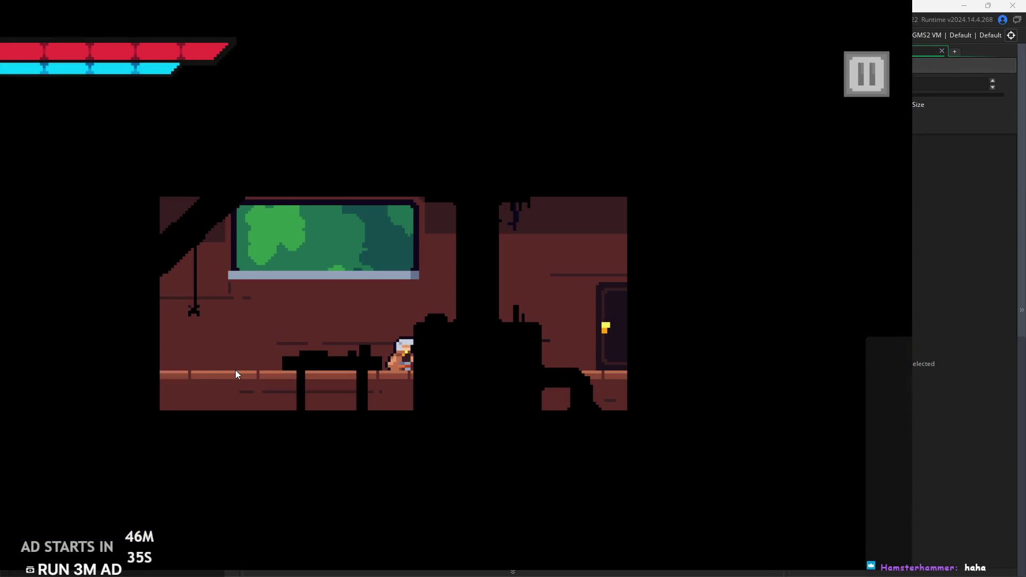
{"action": "key", "text": "Right"}
{"action": "key", "text": "Right"}
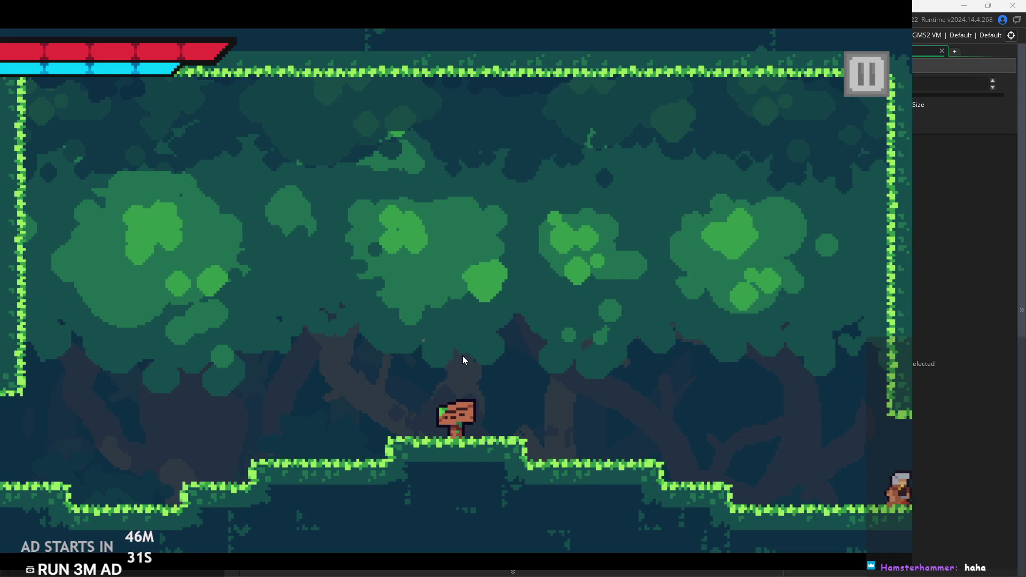
{"action": "key", "text": "Right"}
{"action": "key", "text": "Right"}
{"action": "key", "text": "space"}
{"action": "key", "text": "Left"}
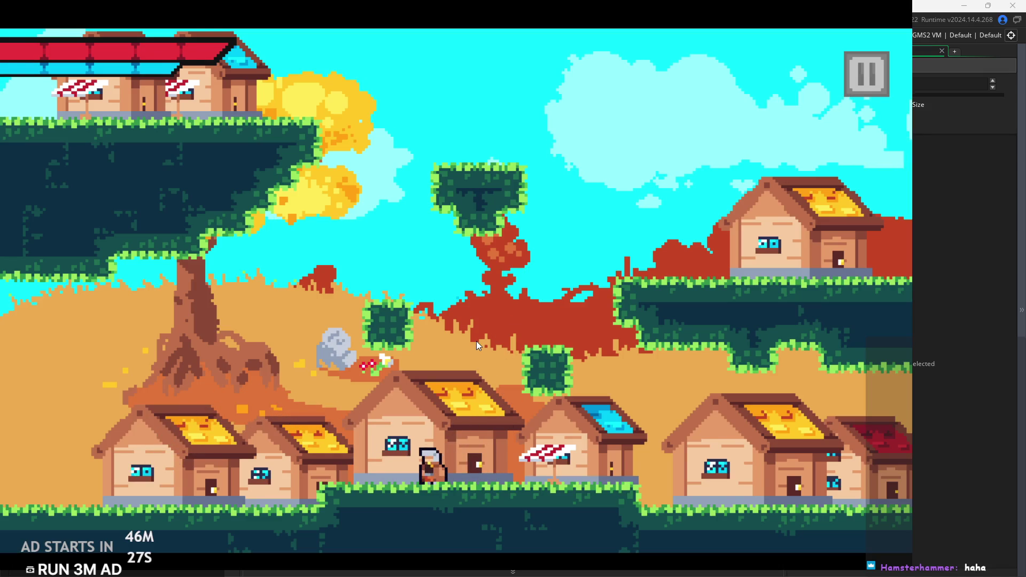
{"action": "key", "text": "space"}
{"action": "key", "text": "Right"}
{"action": "key", "text": "Left"}
{"action": "key", "text": "space"}
{"action": "key", "text": "space"}
{"action": "key", "text": "Right"}
{"action": "key", "text": "Left"}
Hop to the floating bush, leap across to a house roof and run the village street.
{"action": "key", "text": "space"}
{"action": "key", "text": "Right"}
{"action": "key", "text": "space"}
{"action": "key", "text": "Left"}
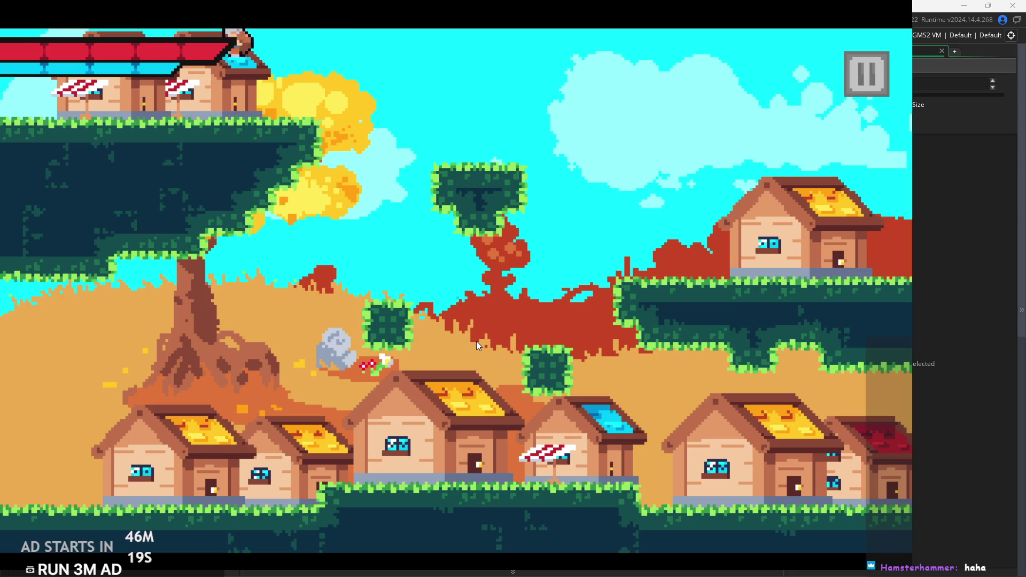
{"action": "key", "text": "space"}
{"action": "key", "text": "Right"}
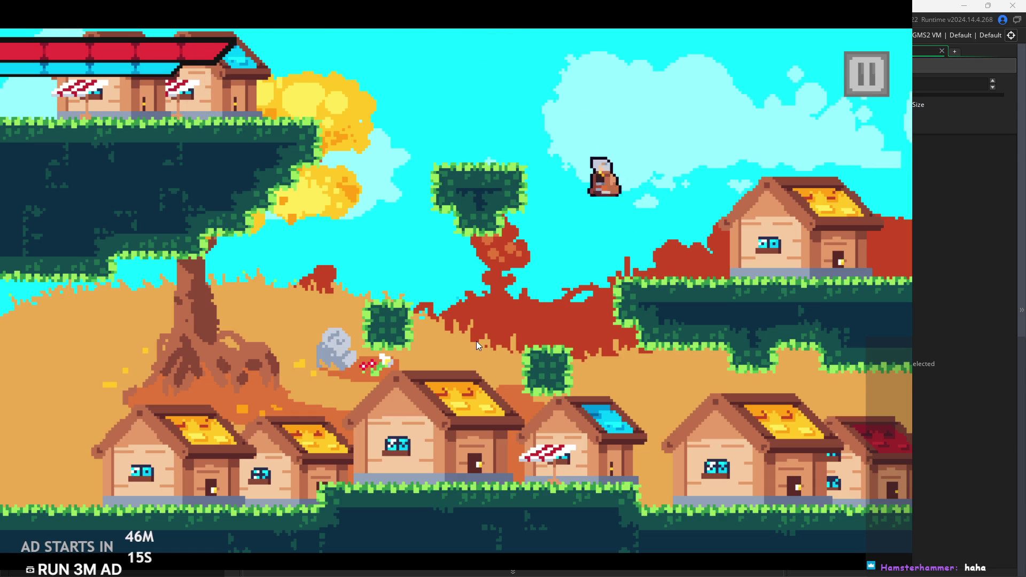
{"action": "key", "text": "space"}
{"action": "key", "text": "Left"}
{"action": "key", "text": "Right"}
{"action": "key", "text": "Left"}
{"action": "key", "text": "space"}
{"action": "key", "text": "Left"}
Jump the hero between village ledges, floating platforms and the street.
{"action": "key", "text": "Right"}
{"action": "key", "text": "space"}
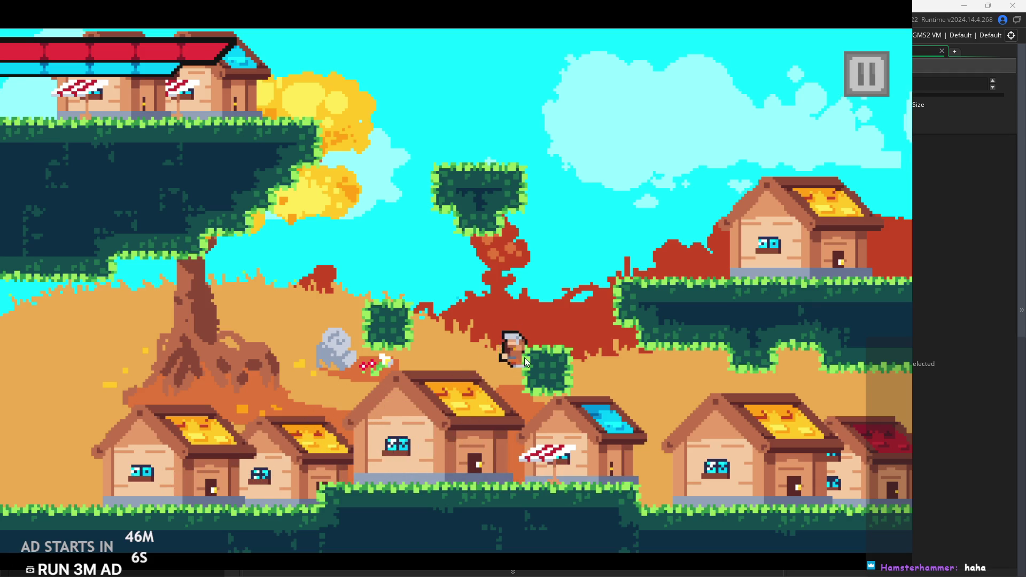
{"action": "key", "text": "Left"}
{"action": "key", "text": "space"}
{"action": "key", "text": "Right"}
{"action": "key", "text": "space"}
{"action": "key", "text": "Left"}
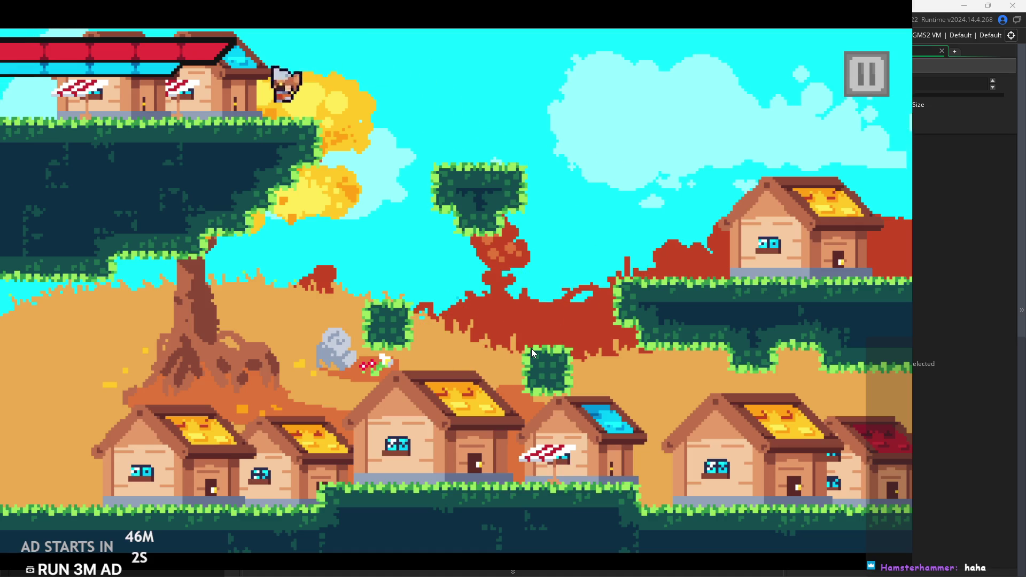
{"action": "key", "text": "Right"}
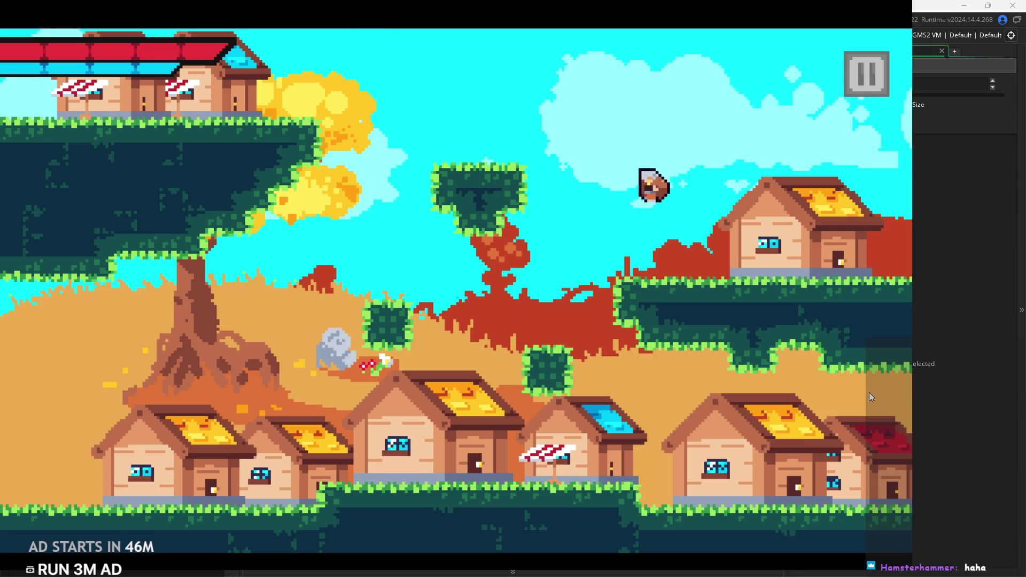
{"action": "key", "text": "Left"}
{"action": "key", "text": "Right"}
{"action": "key", "text": "space"}
{"action": "key", "text": "Left"}
{"action": "key", "text": "Right"}
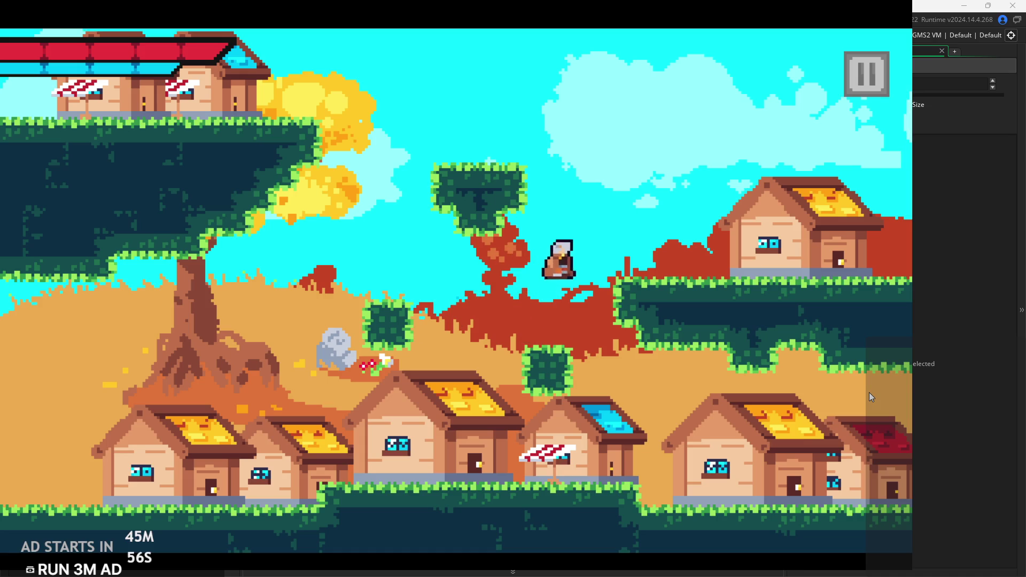
{"action": "key", "text": "Left"}
{"action": "key", "text": "Left"}
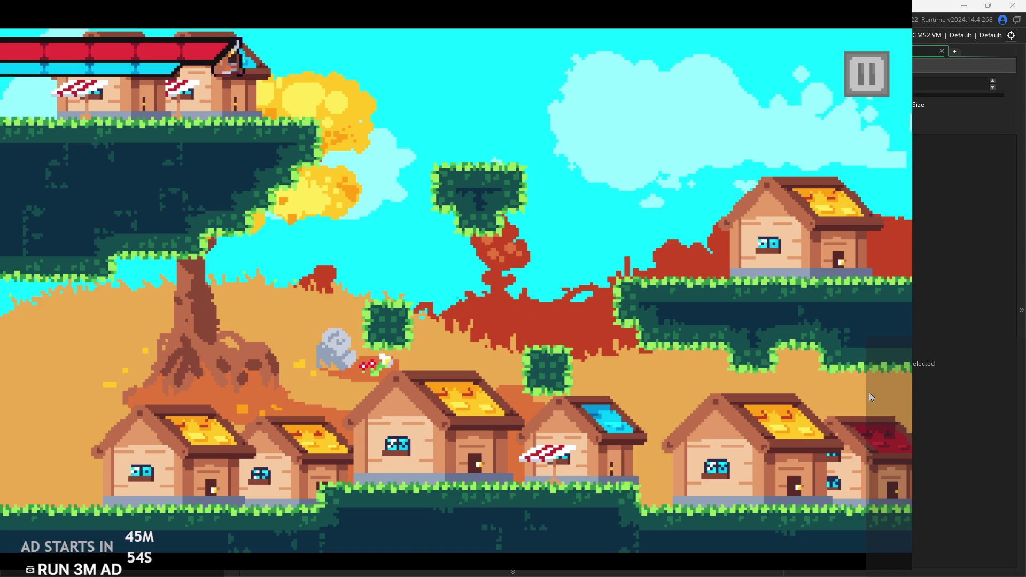
{"action": "key", "text": "Right"}
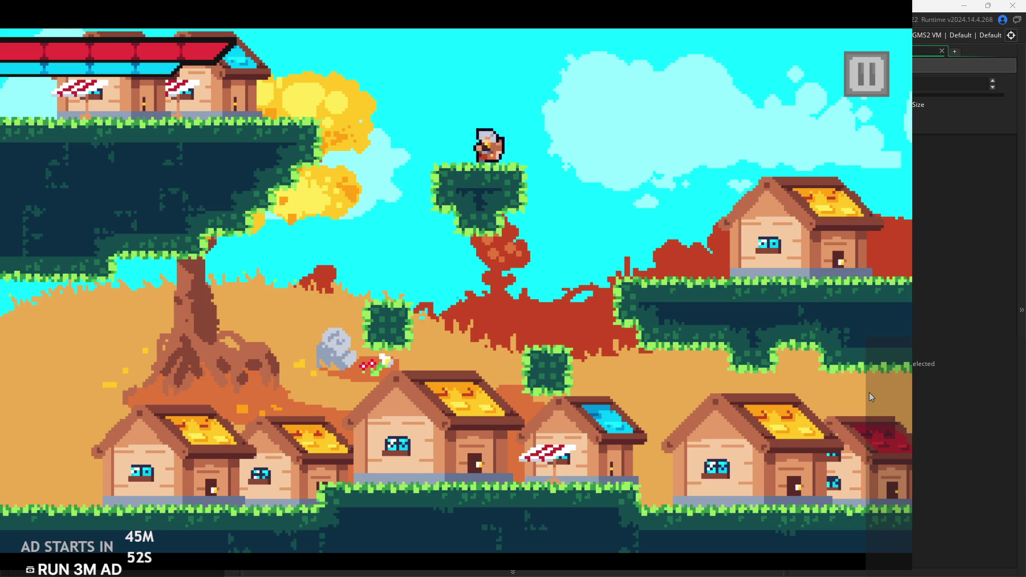
{"action": "key", "text": "Left"}
{"action": "key", "text": "Right"}
{"action": "key", "text": "Left"}
{"action": "key", "text": "Right"}
{"action": "key", "text": "Right"}
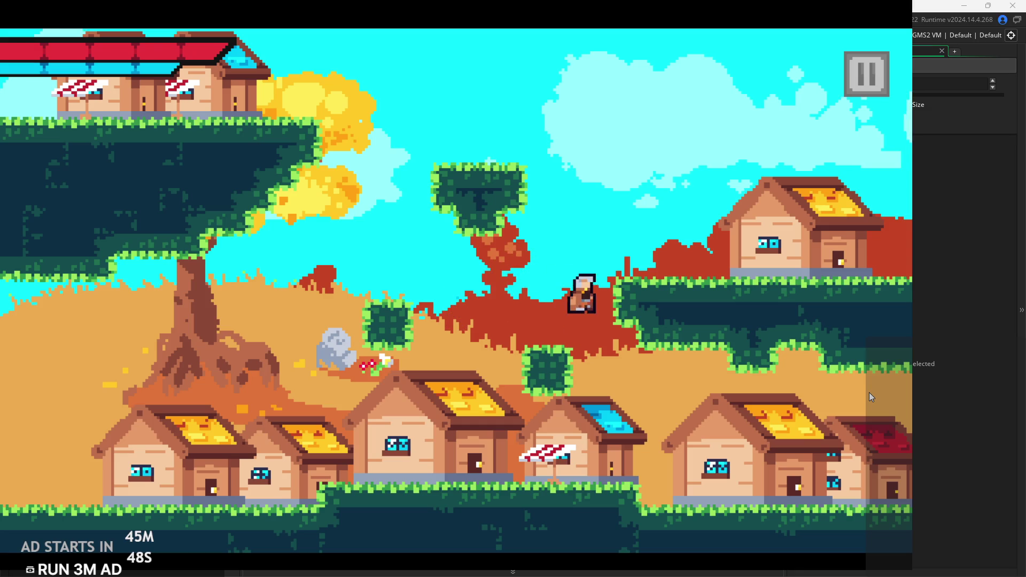
{"action": "key", "text": "Left"}
{"action": "key", "text": "Left"}
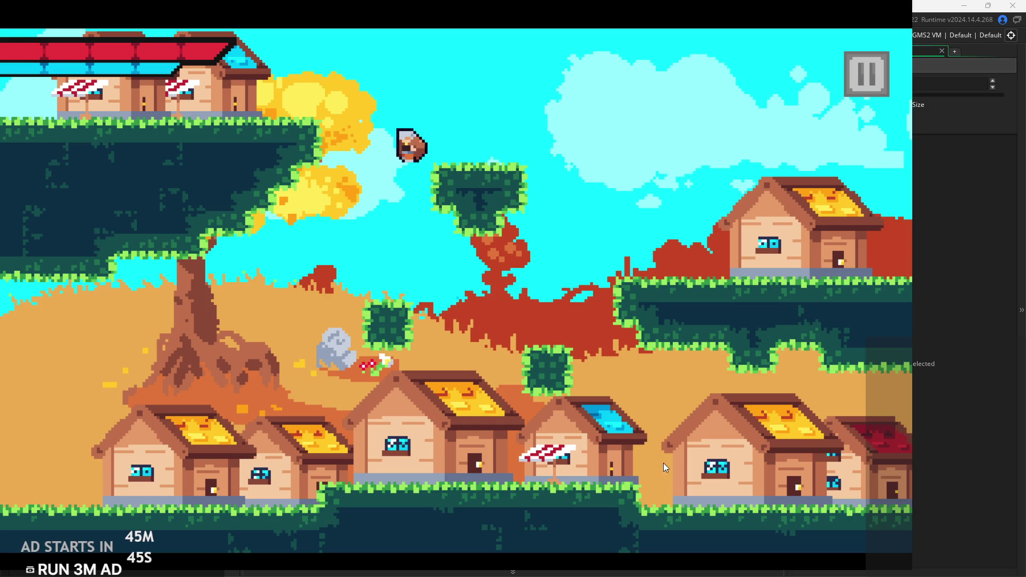
{"action": "key", "text": "Right"}
{"action": "key", "text": "Right"}
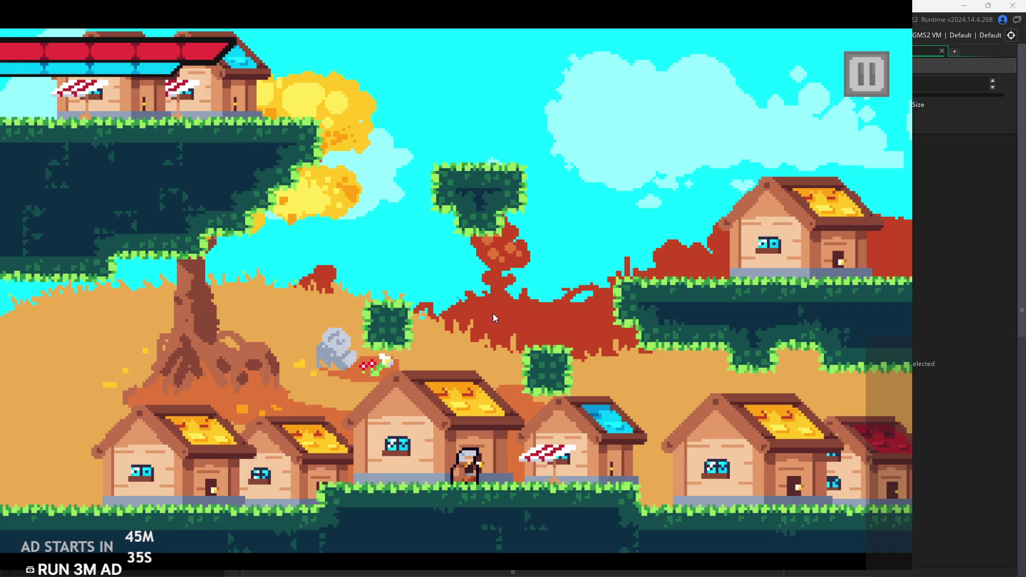
Walk the hero back and forth between the village and forest rooms to test transitions.
{"action": "key", "text": "Right"}
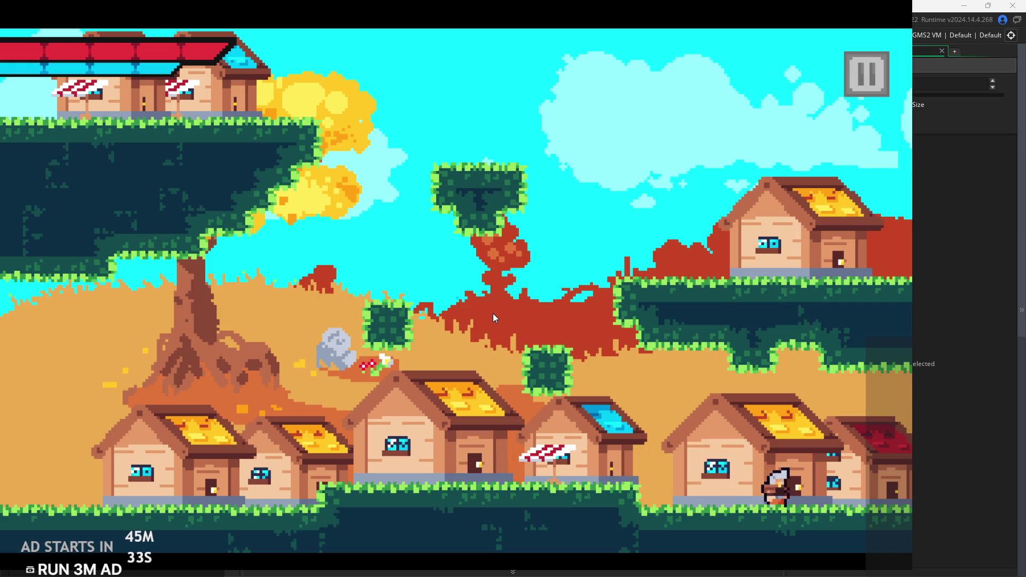
{"action": "key", "text": "Left"}
{"action": "key", "text": "Up"}
{"action": "key", "text": "Left"}
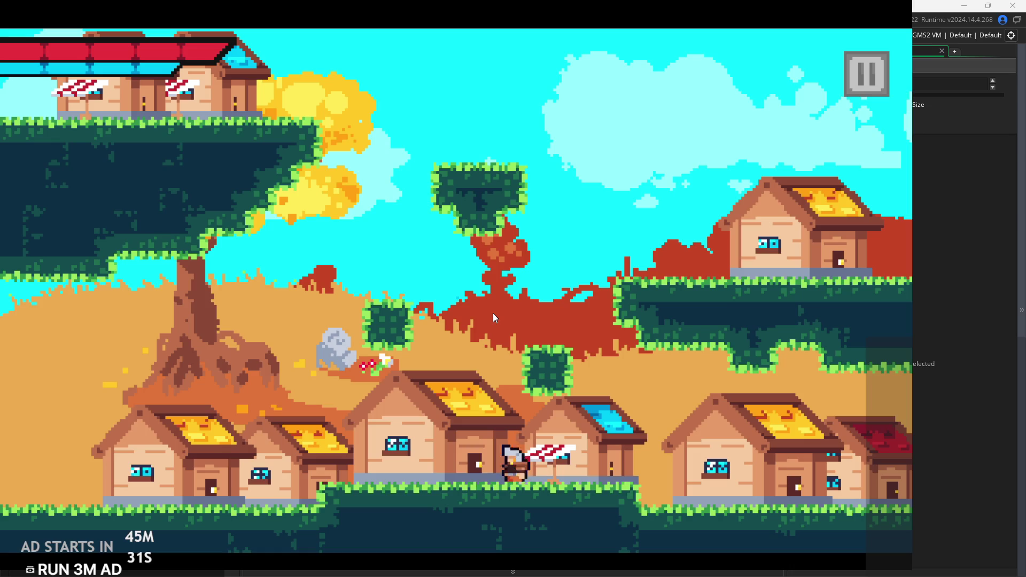
{"action": "key", "text": "Left"}
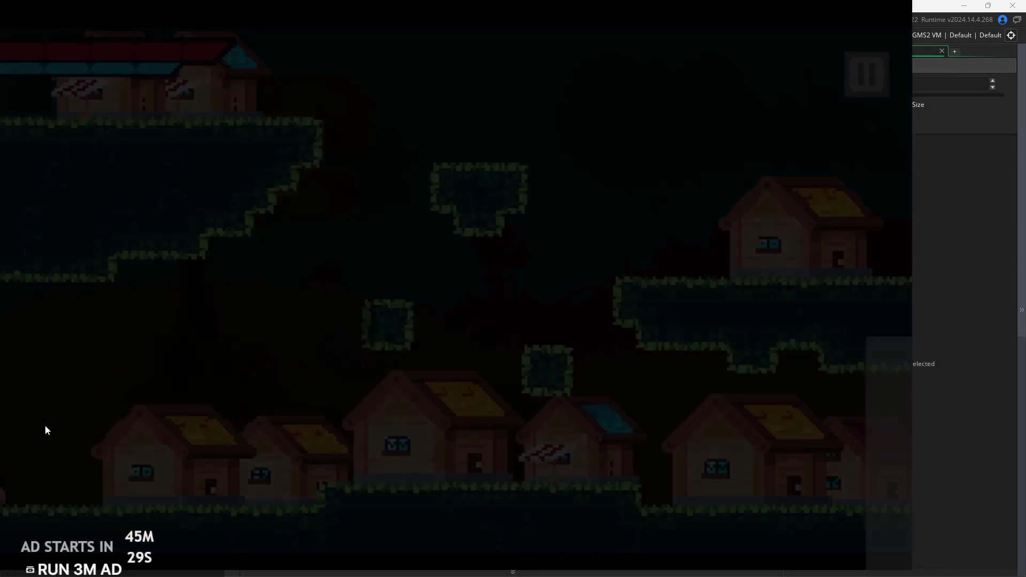
{"action": "key", "text": "Right"}
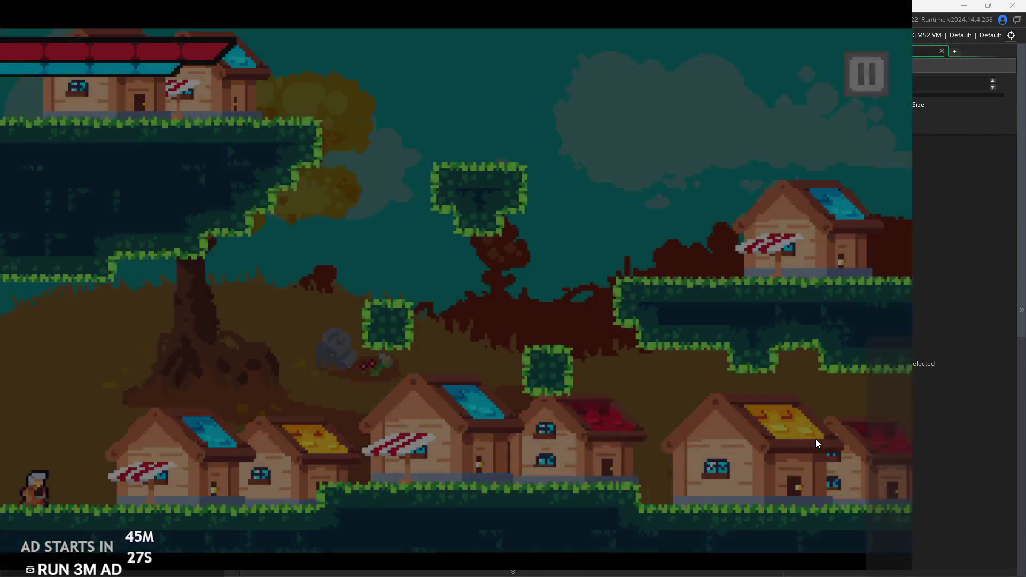
{"action": "key", "text": "Left"}
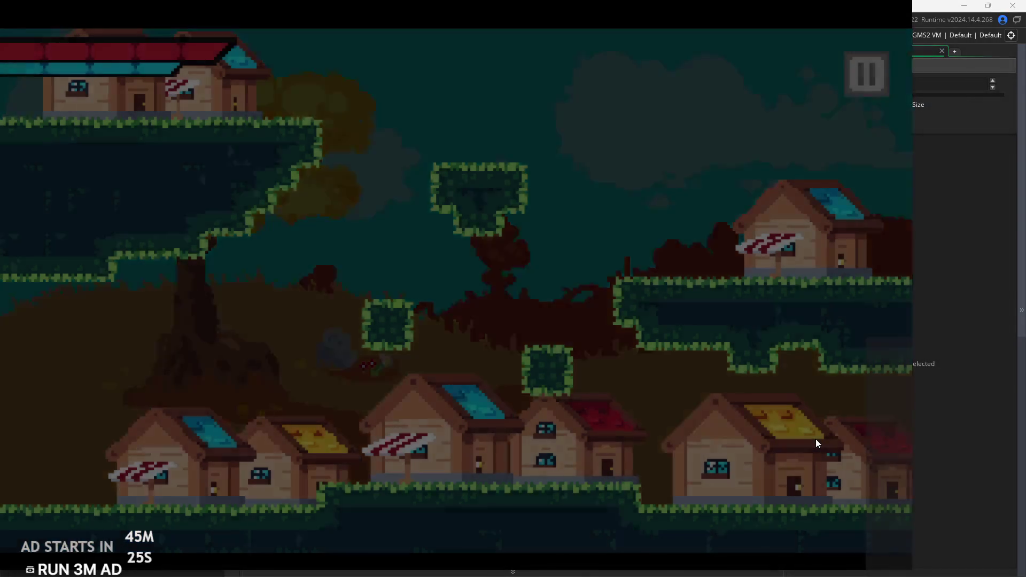
{"action": "key", "text": "Right"}
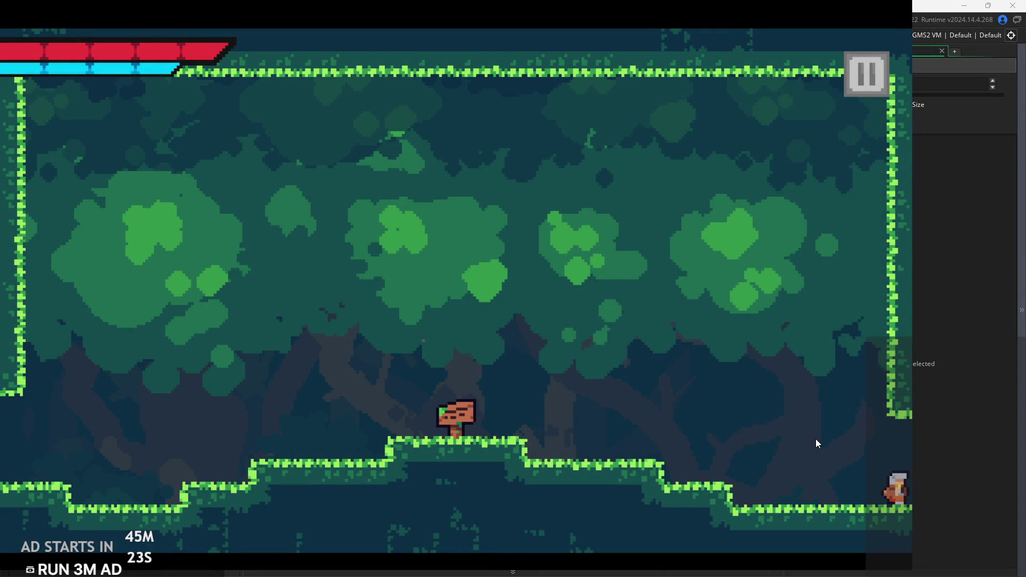
{"action": "key", "text": "Left"}
{"action": "key", "text": "Right"}
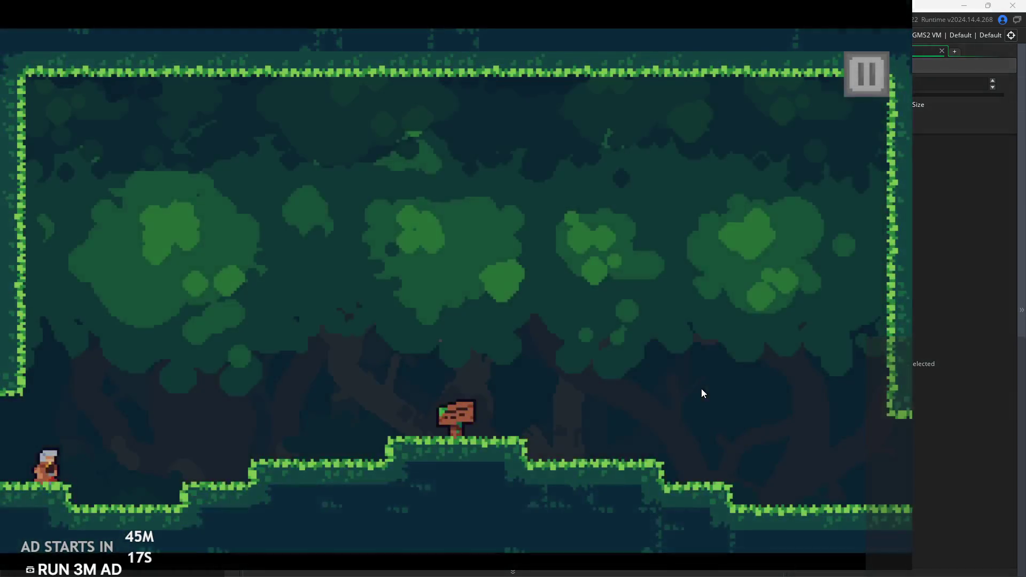
Cross into the village, jump over the red and yellow roofs, return to the forest, and end the test run.
{"action": "key", "text": "Right"}
{"action": "key", "text": "space"}
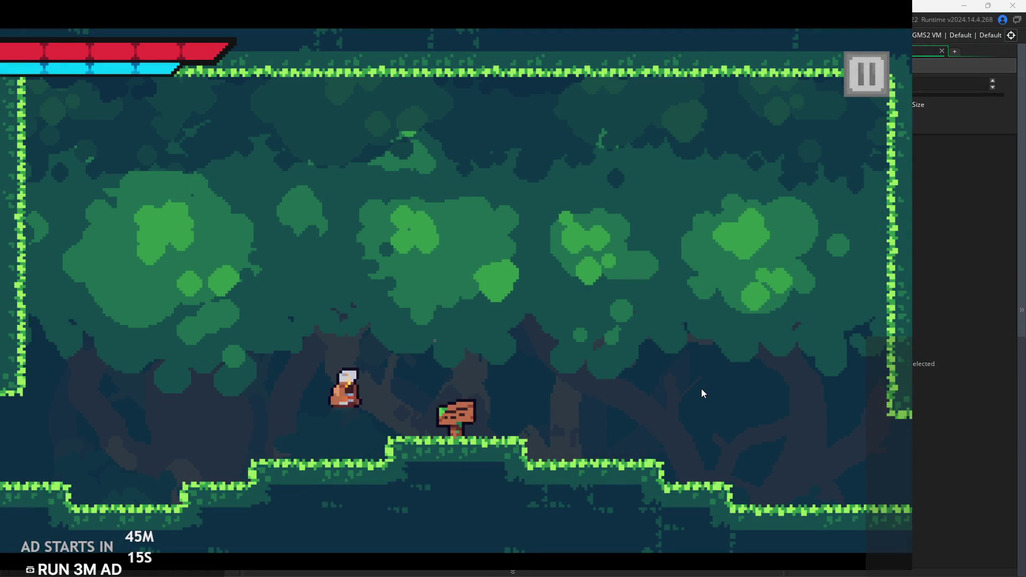
{"action": "key", "text": "Right"}
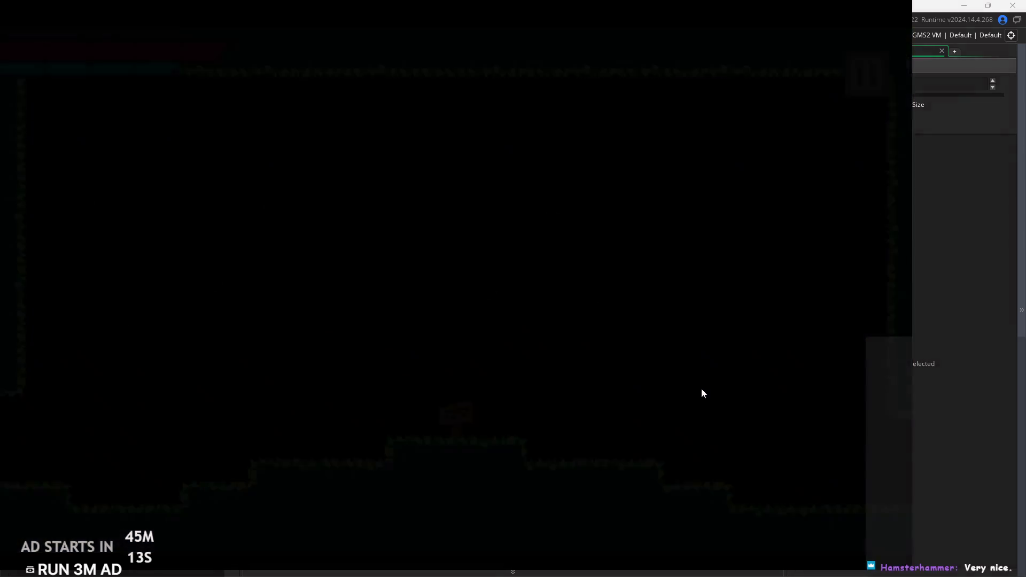
{"action": "key", "text": "Right"}
{"action": "key", "text": "space"}
{"action": "key", "text": "Left"}
{"action": "key", "text": "Down"}
{"action": "key", "text": "space"}
{"action": "key", "text": "Right"}
{"action": "key", "text": "Left"}
{"action": "key", "text": "Left"}
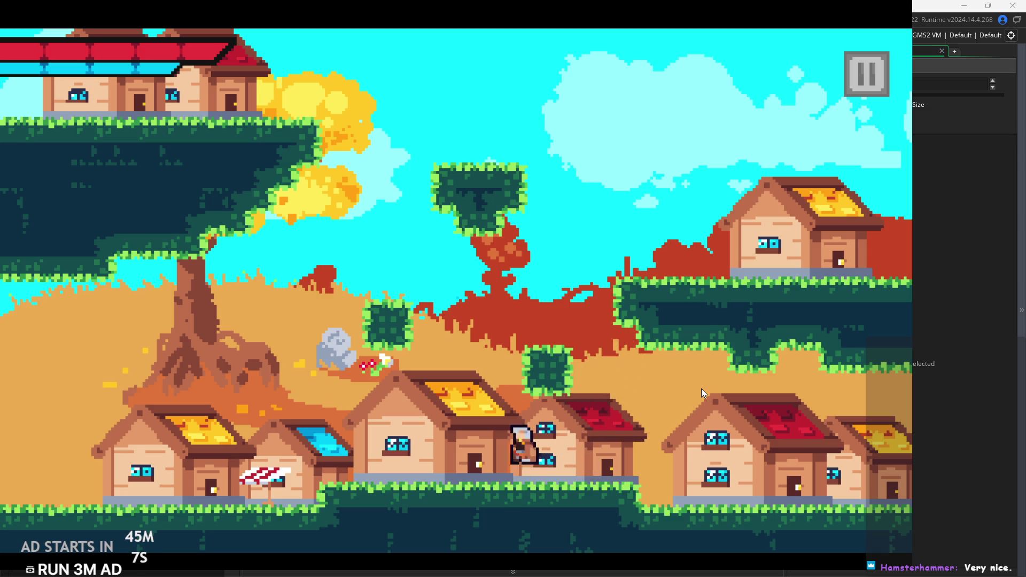
{"action": "key", "text": "space"}
{"action": "key", "text": "space"}
{"action": "key", "text": "Left"}
{"action": "key", "text": "Right"}
{"action": "key", "text": "space"}
{"action": "key", "text": "space"}
{"action": "key", "text": "Right"}
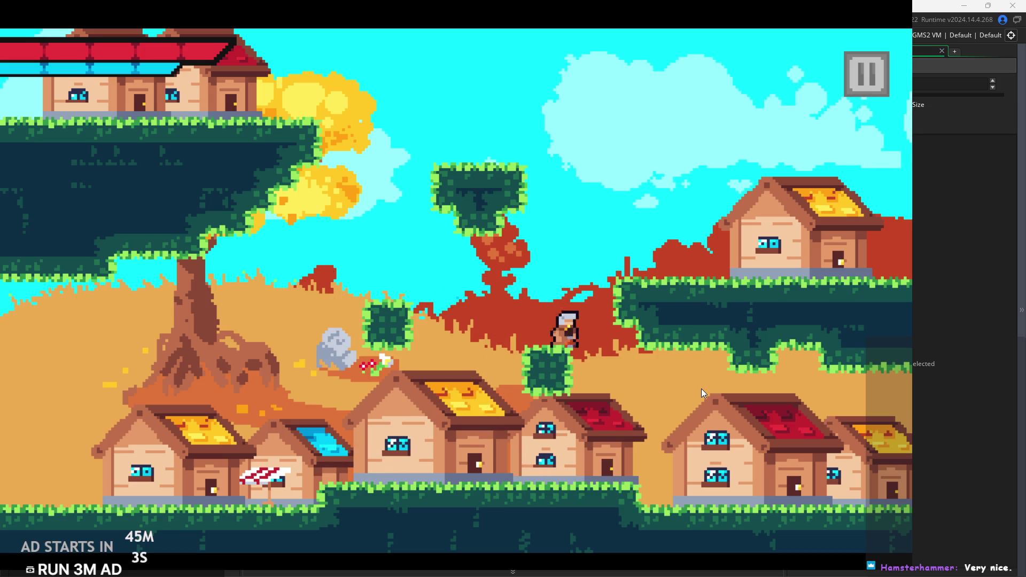
{"action": "key", "text": "space"}
{"action": "key", "text": "Left"}
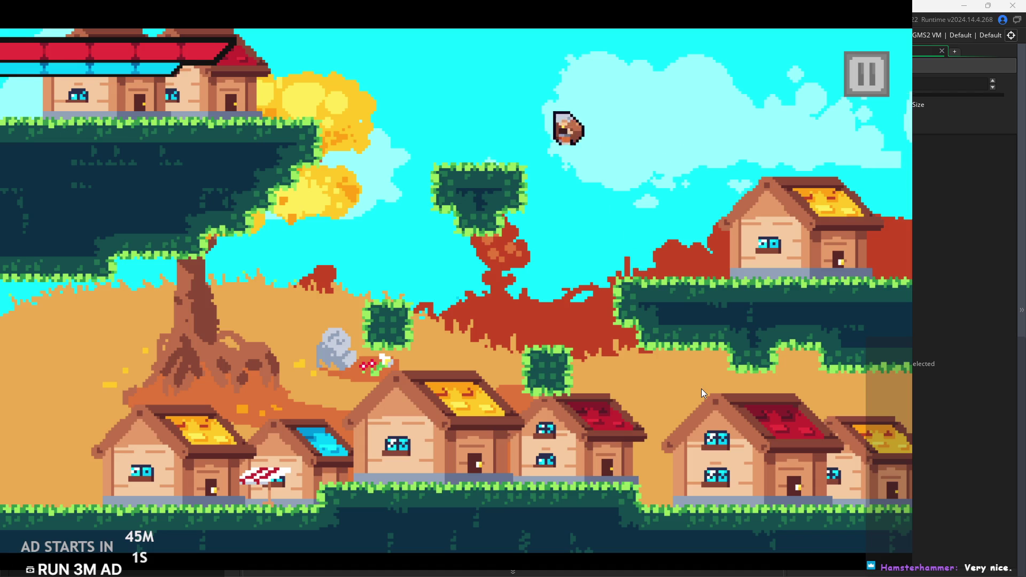
{"action": "key", "text": "Right"}
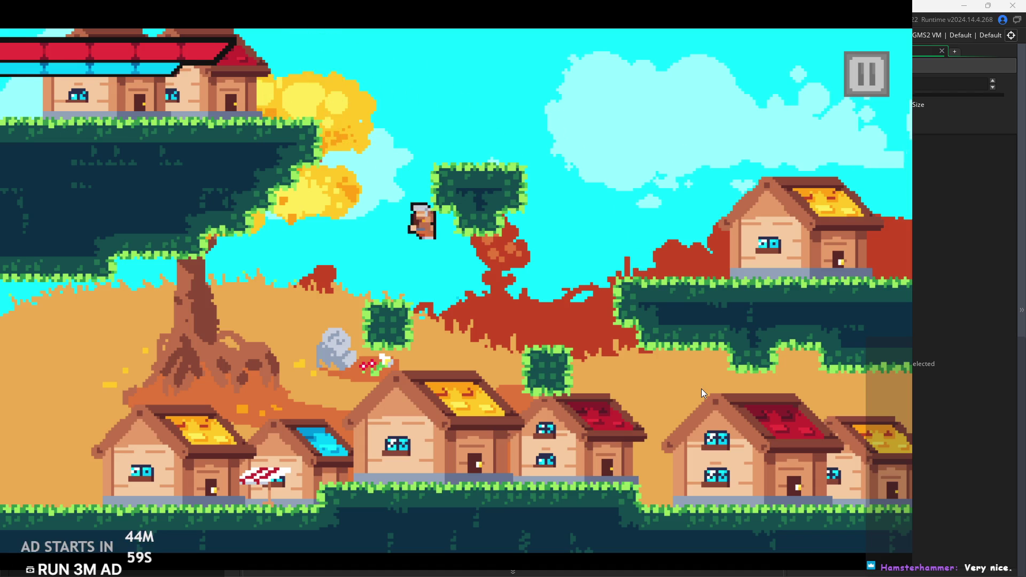
{"action": "key", "text": "Right"}
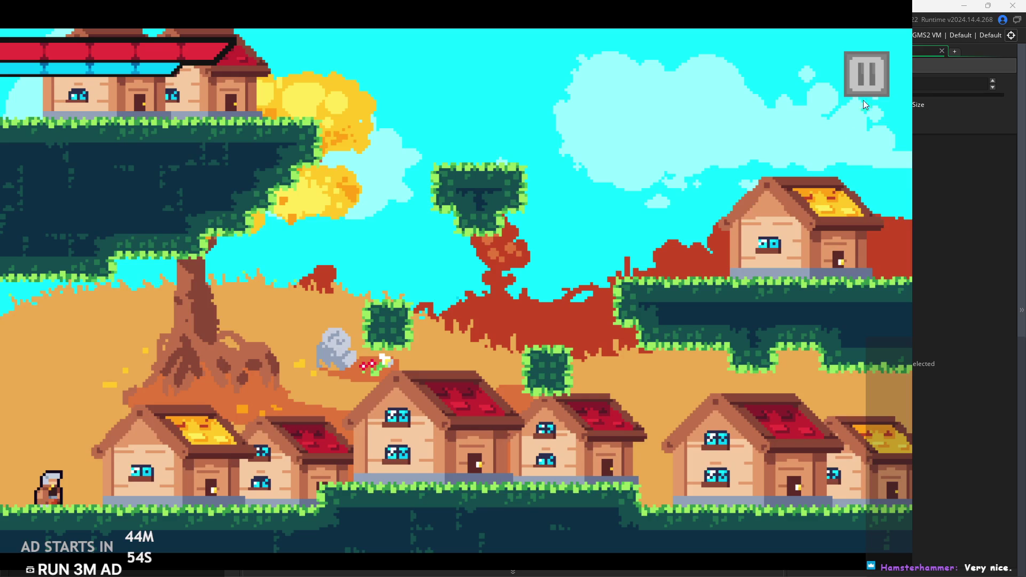
{"action": "left_click", "coordinate": [865, 97]}
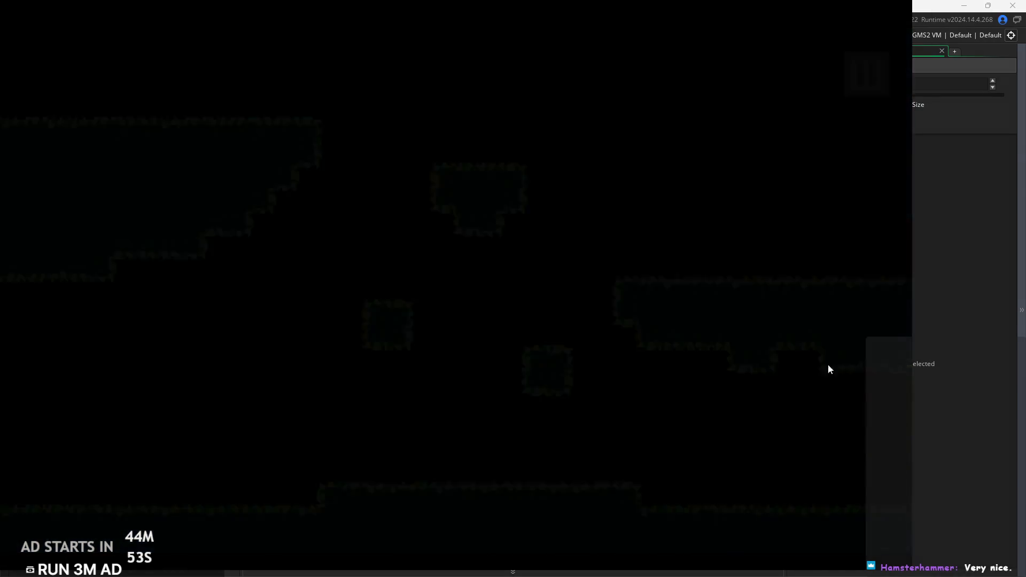
{"action": "key", "text": "Escape"}
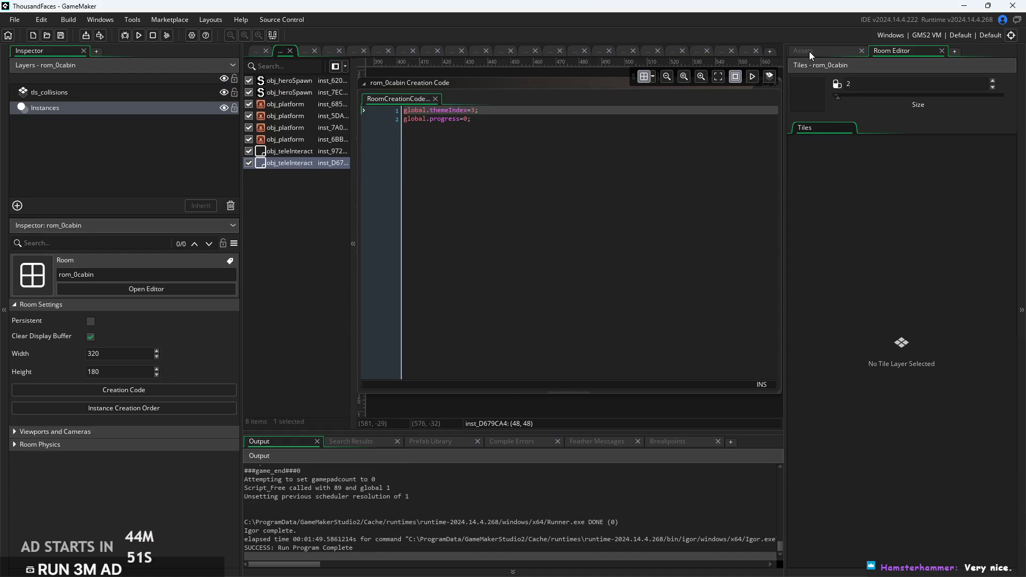
Open the existing rom_8town_2 room and select its Instances layer.
{"action": "left_click", "coordinate": [808, 52]}
{"action": "scroll", "coordinate": [550, 326], "scroll_direction": "down", "scroll_amount": 5}
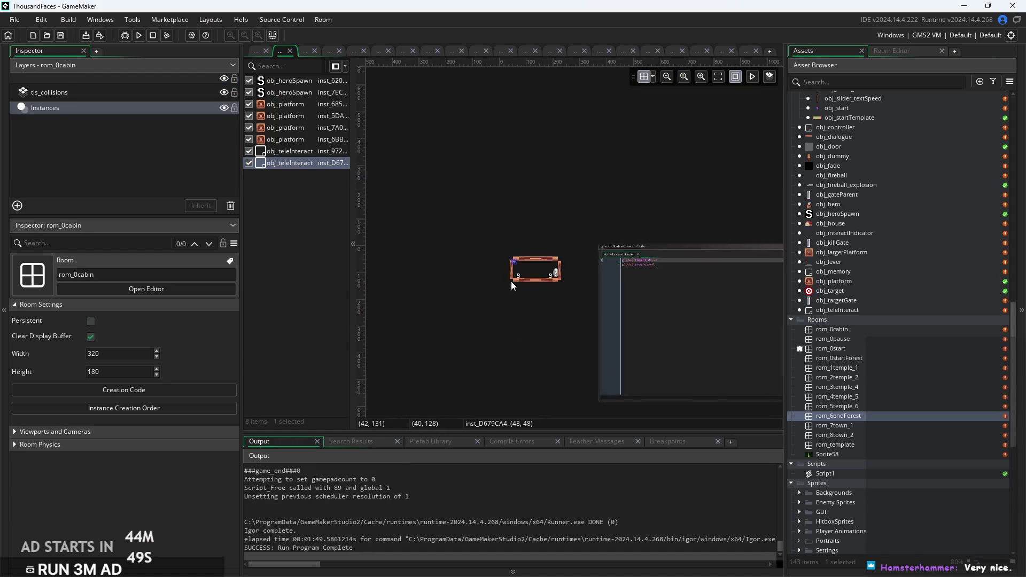
{"action": "scroll", "coordinate": [556, 252], "scroll_direction": "up", "scroll_amount": 4}
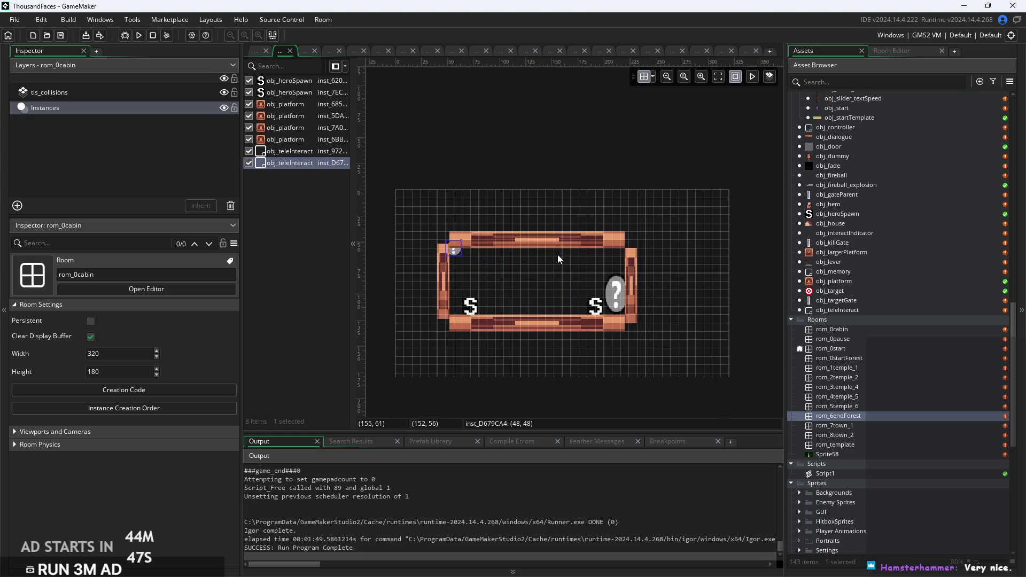
{"action": "scroll", "coordinate": [558, 254], "scroll_direction": "down", "scroll_amount": 2}
{"action": "double_click", "coordinate": [843, 436]}
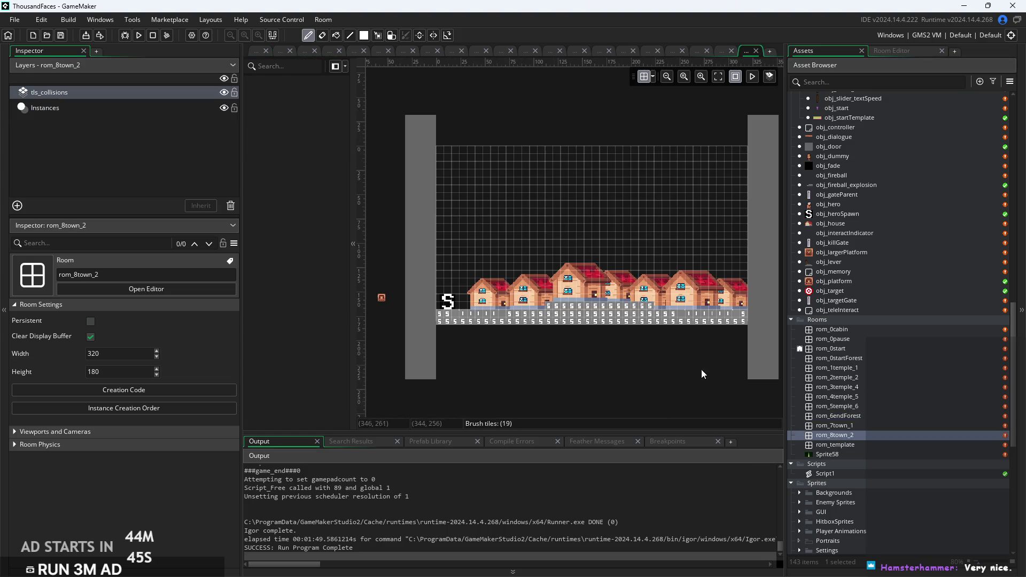
{"action": "left_click_drag", "start_coordinate": [617, 347], "coordinate": [589, 361]}
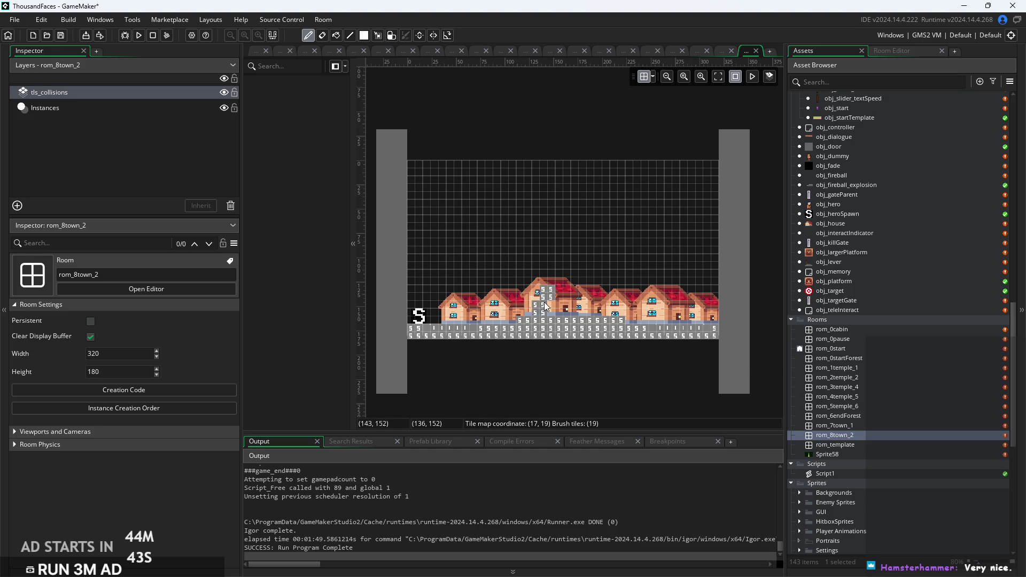
{"action": "left_click", "coordinate": [114, 112]}
{"action": "scroll", "coordinate": [511, 279], "scroll_direction": "up", "scroll_amount": 3}
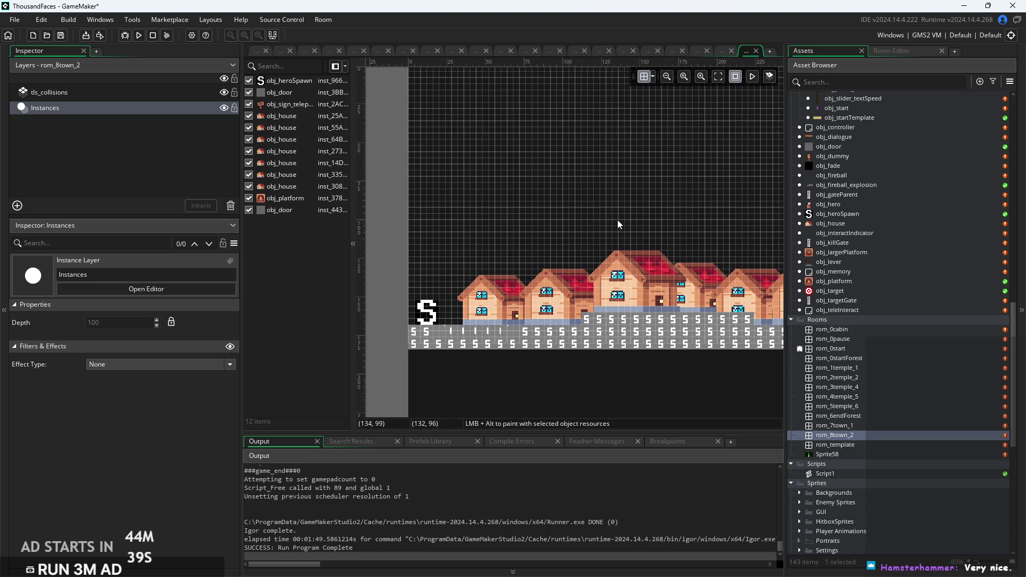
Delete the old rom_8town_2, then duplicate rom_7town_1 and name the copy rom_8town_2.
{"action": "right_click", "coordinate": [863, 438]}
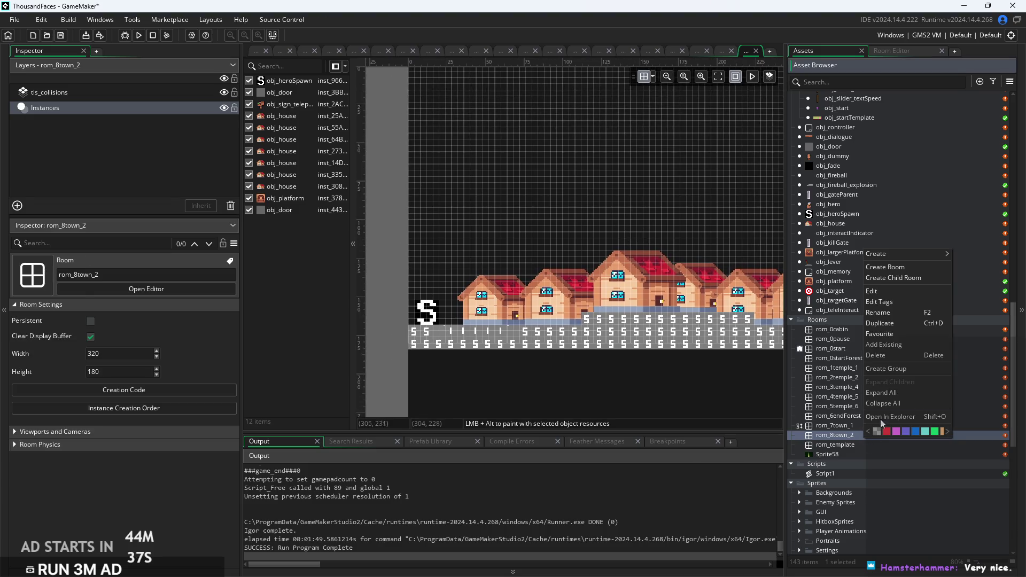
{"action": "left_click", "coordinate": [897, 355]}
{"action": "left_click", "coordinate": [539, 314]}
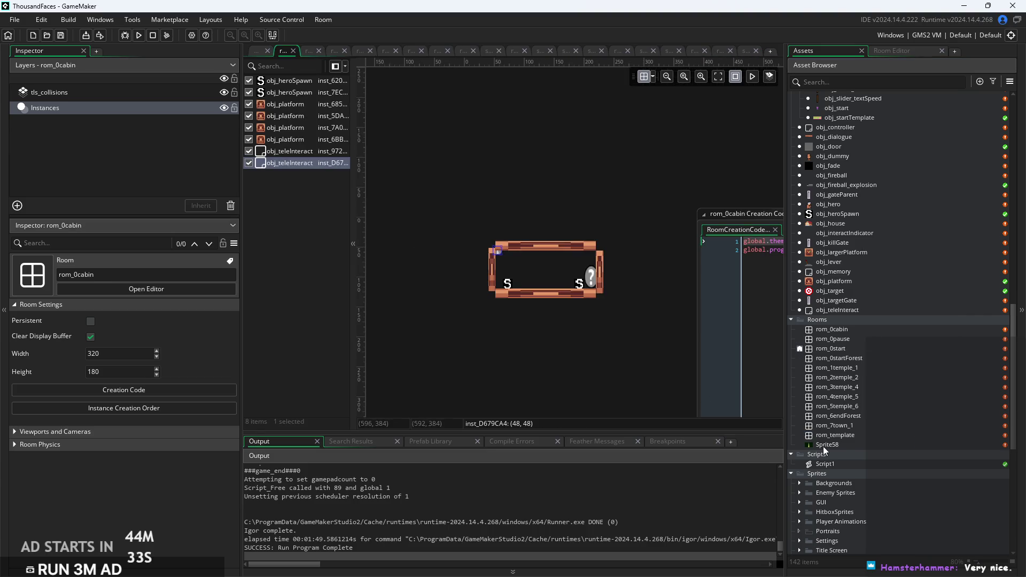
{"action": "right_click", "coordinate": [858, 425]}
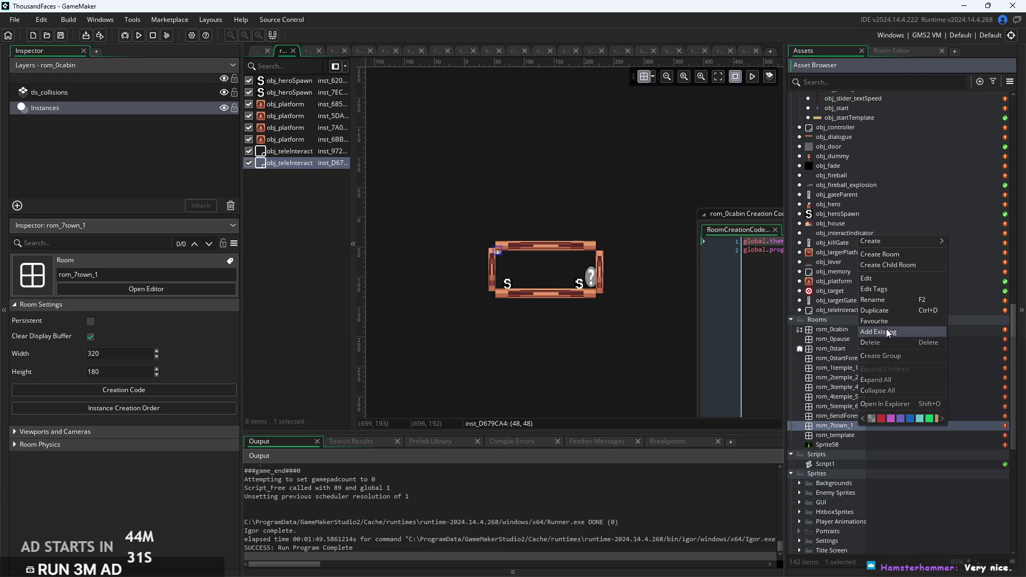
{"action": "left_click", "coordinate": [887, 310]}
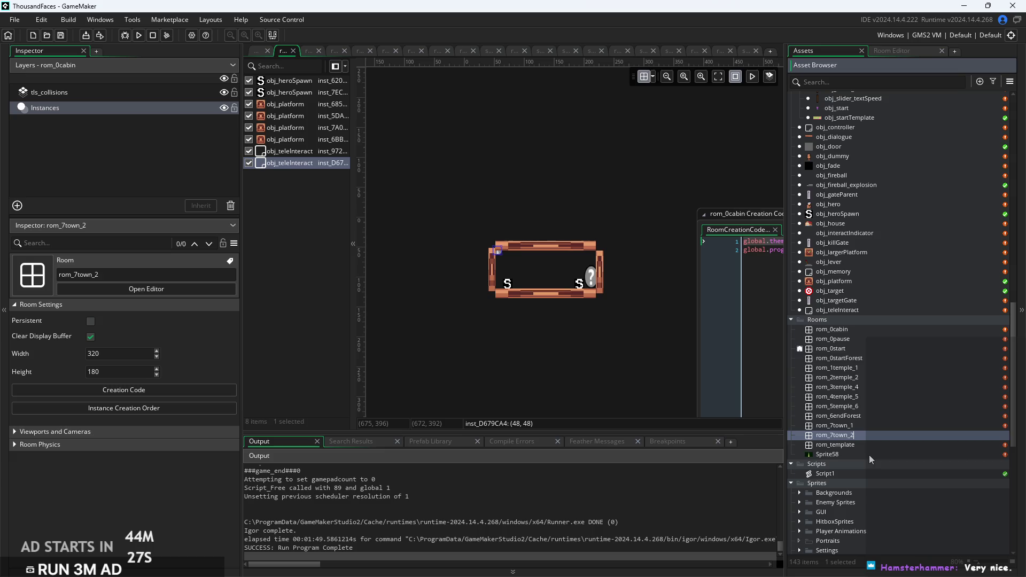
{"action": "key", "text": "BackSpace"}
{"action": "type", "text": "8"}
Open rom_8town_2, undo accidentally painted collision tiles, and switch to the Instances layer.
{"action": "double_click", "coordinate": [873, 435]}
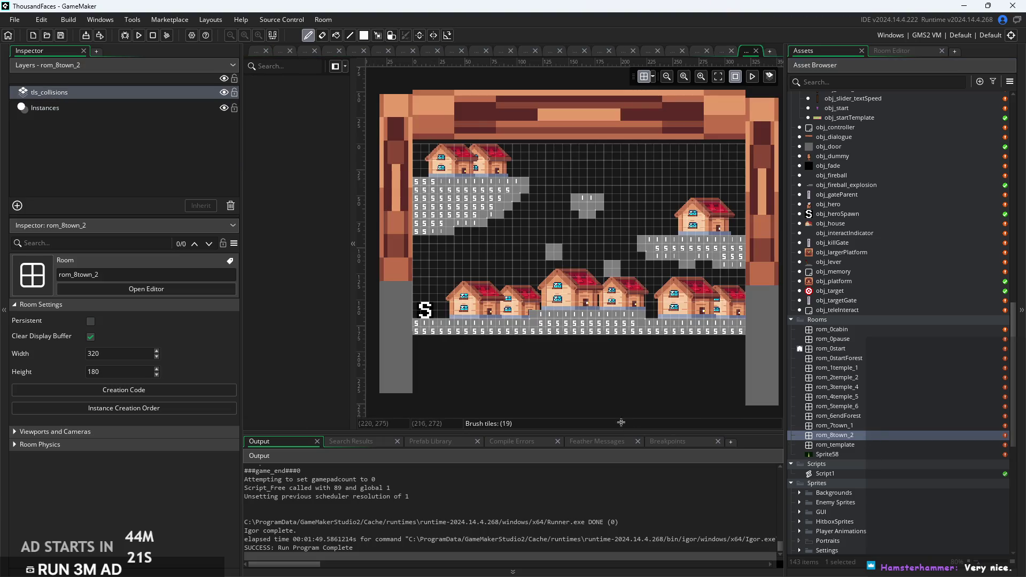
{"action": "scroll", "coordinate": [572, 399], "scroll_direction": "up", "scroll_amount": 3}
{"action": "left_click", "coordinate": [465, 273]}
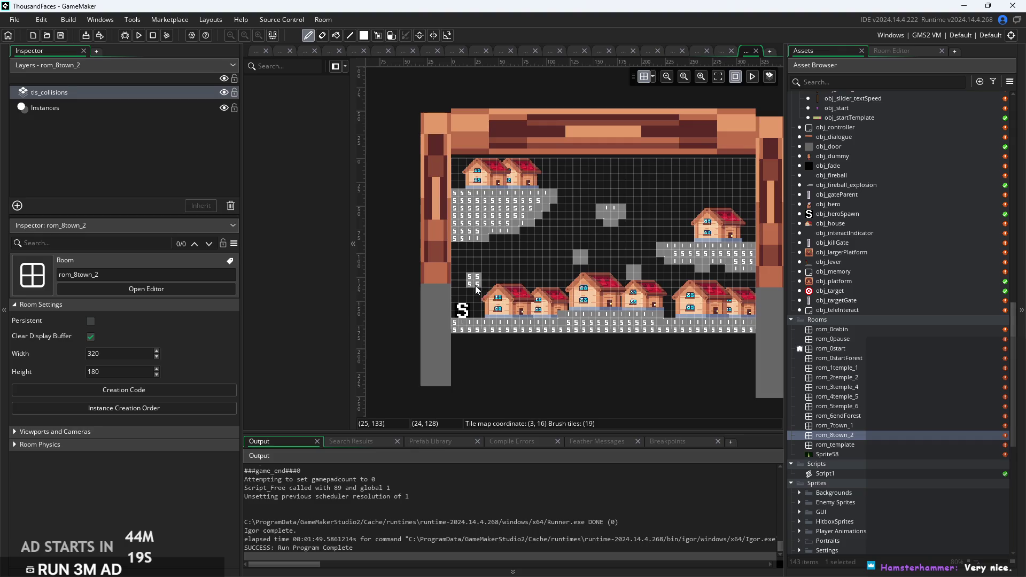
{"action": "key", "text": "ctrl+z"}
{"action": "scroll", "coordinate": [473, 279], "scroll_direction": "up", "scroll_amount": 1}
{"action": "left_click", "coordinate": [45, 107]}
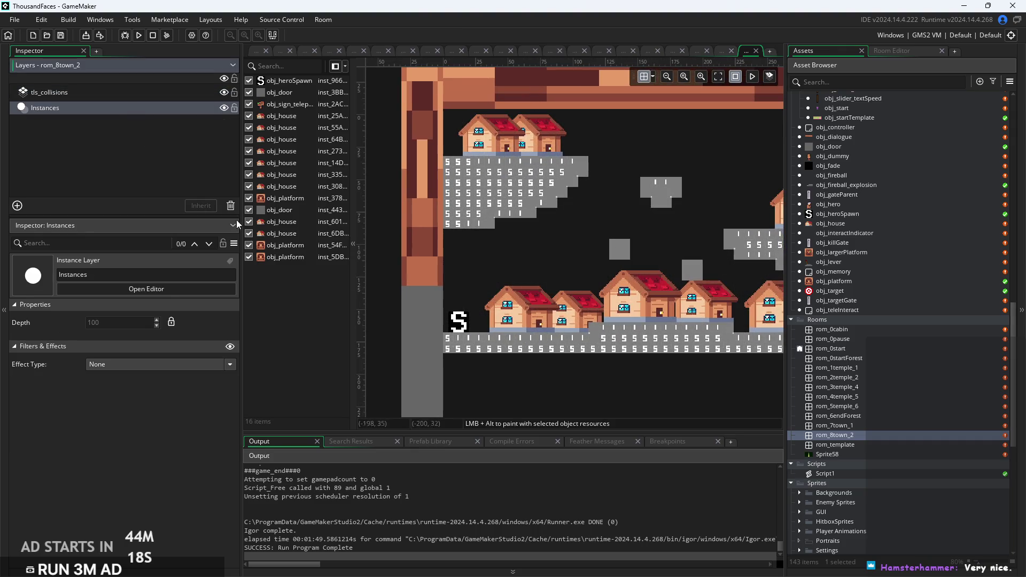
Set the left-edge door's target to rom_7town_1 and view the room's creation code.
{"action": "left_click", "coordinate": [427, 345]}
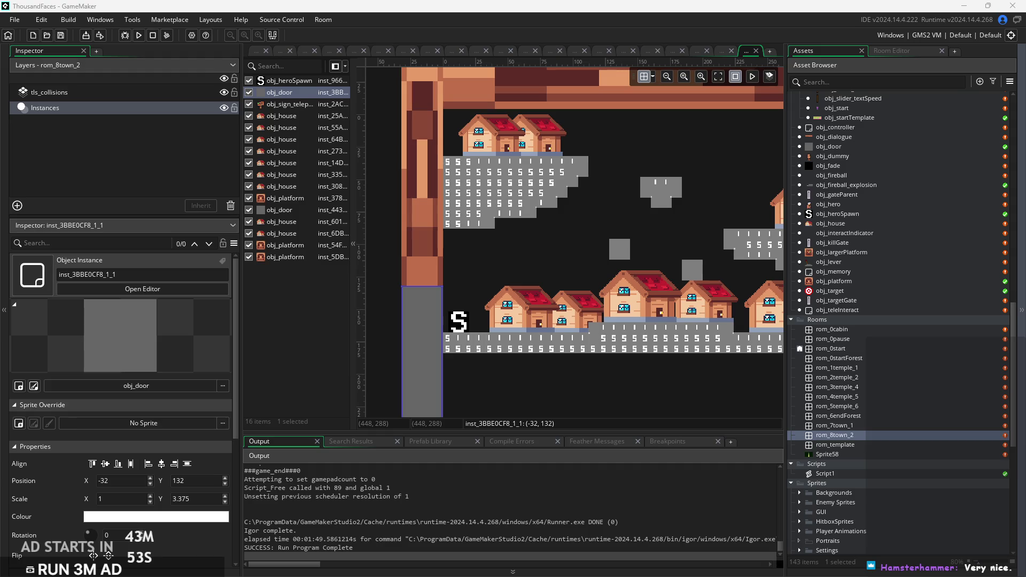
{"action": "scroll", "coordinate": [123, 481], "scroll_direction": "down", "scroll_amount": 3}
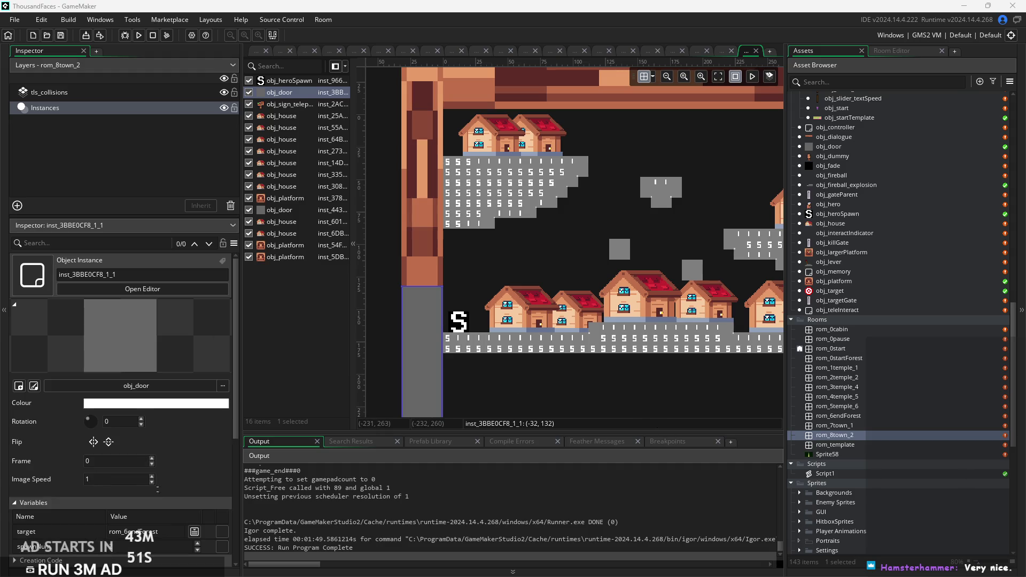
{"action": "left_click", "coordinate": [194, 535]}
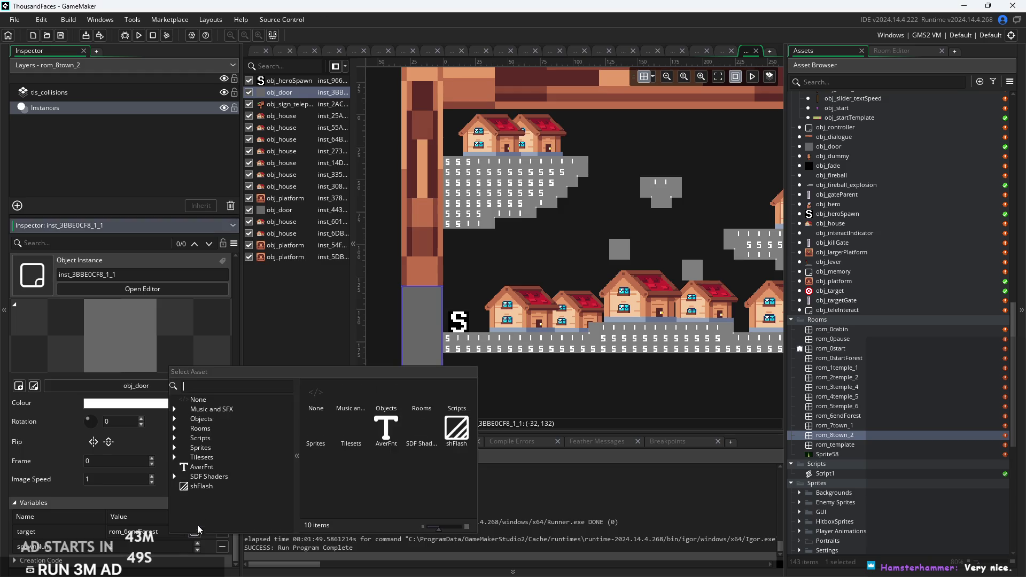
{"action": "scroll", "coordinate": [237, 458], "scroll_direction": "down", "scroll_amount": 3}
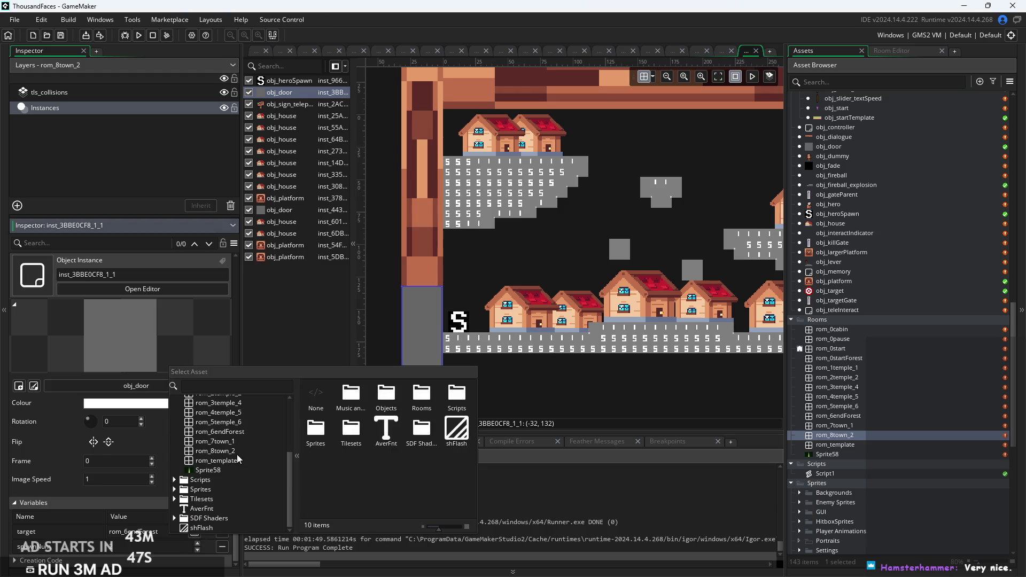
{"action": "left_click", "coordinate": [235, 442]}
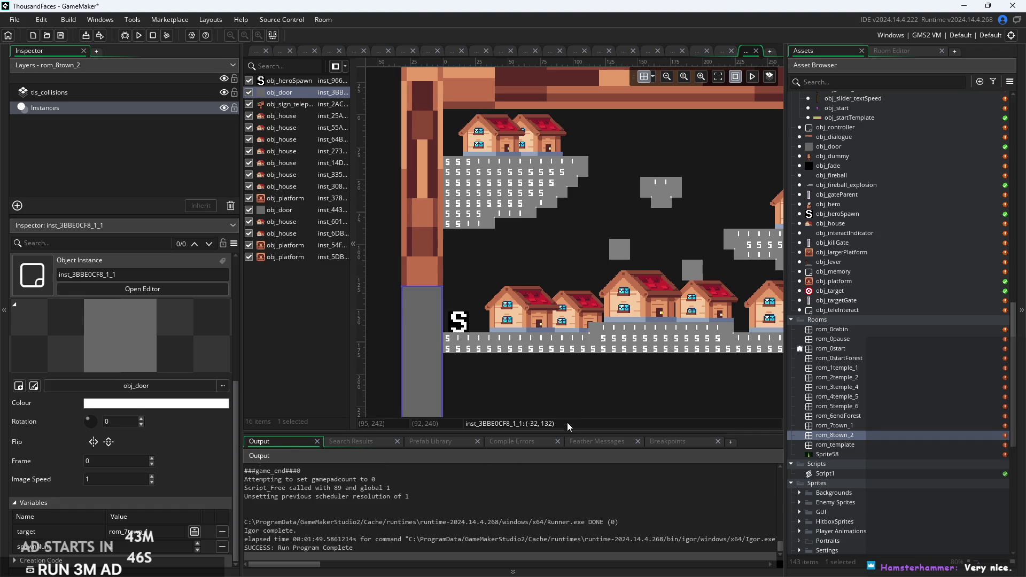
{"action": "left_click", "coordinate": [280, 416]}
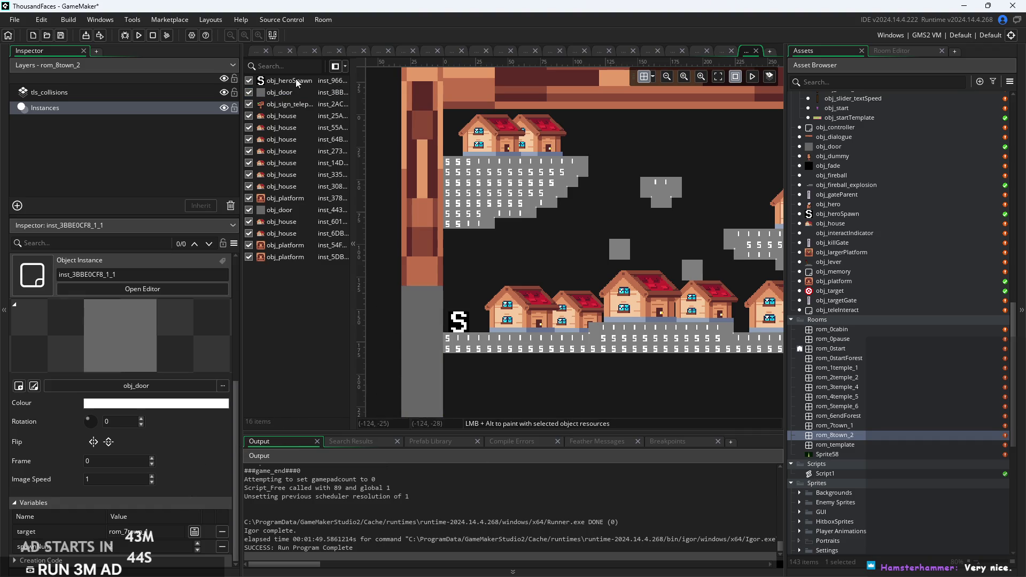
{"action": "left_click", "coordinate": [748, 51]}
{"action": "left_click", "coordinate": [160, 390]}
Change rom_8town_2's creation code line from global.progress=7; to global.progress=8;.
{"action": "left_click", "coordinate": [470, 118]}
{"action": "key", "text": "BackSpace"}
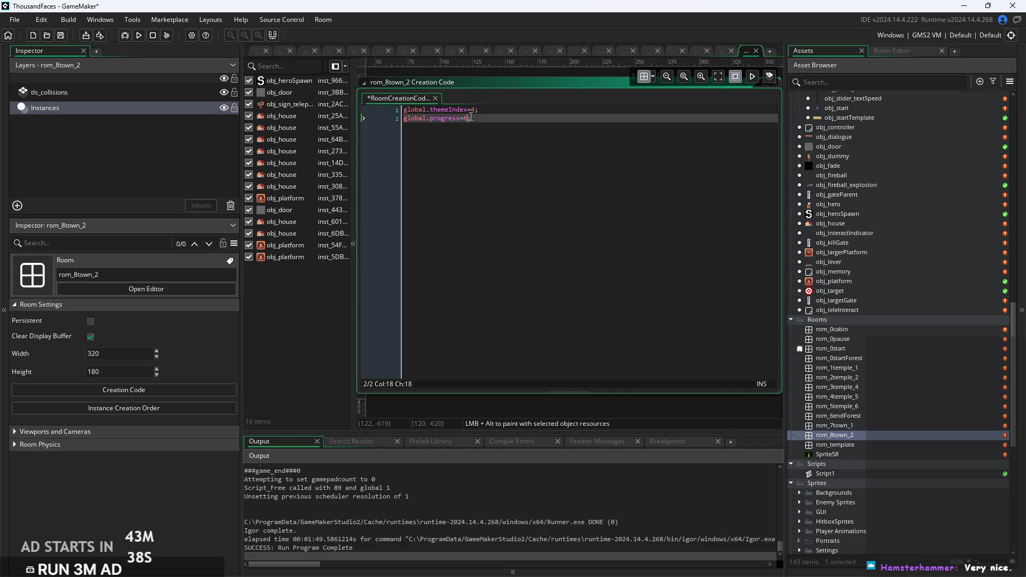
{"action": "scroll", "coordinate": [462, 346], "scroll_direction": "down", "scroll_amount": 5}
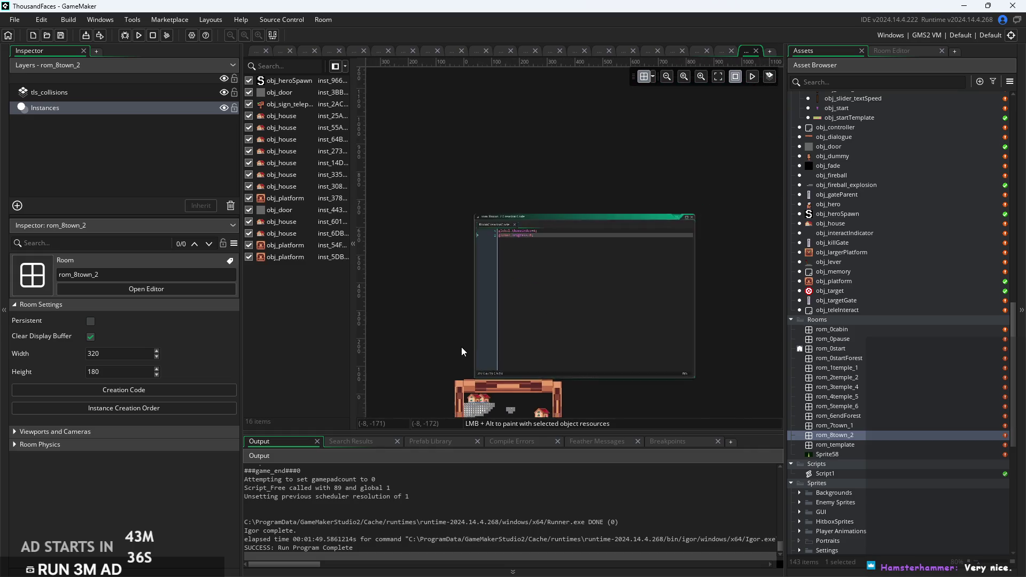
{"action": "scroll", "coordinate": [594, 307], "scroll_direction": "up", "scroll_amount": 6}
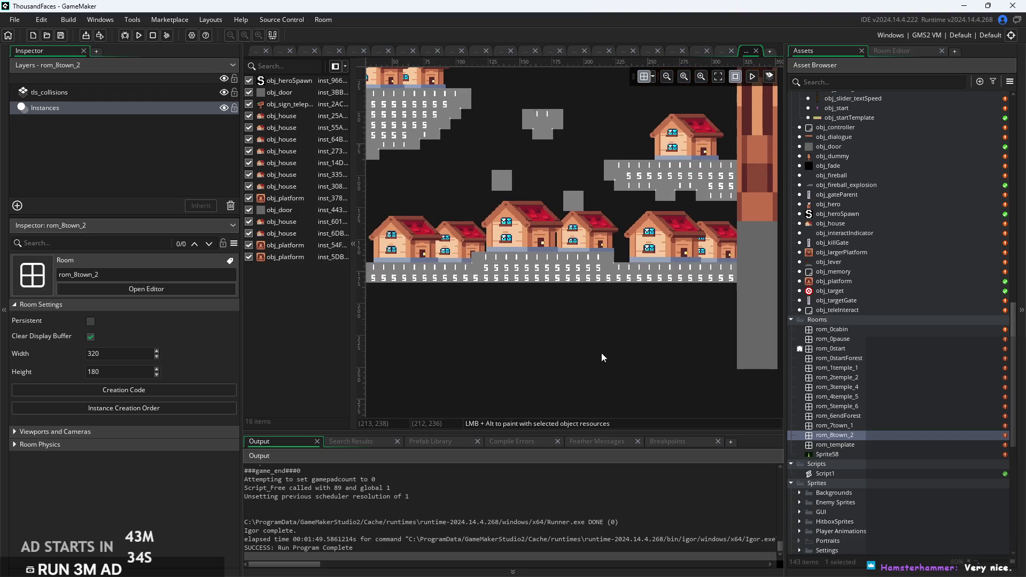
{"action": "left_click_drag", "start_coordinate": [553, 190], "coordinate": [559, 213]}
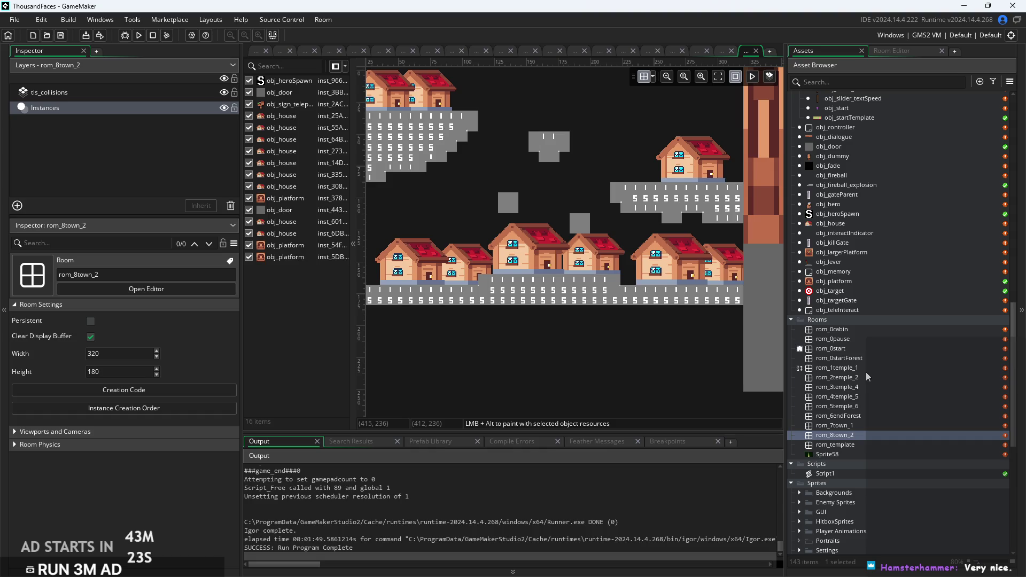
{"action": "scroll", "coordinate": [866, 372], "scroll_direction": "up", "scroll_amount": 3}
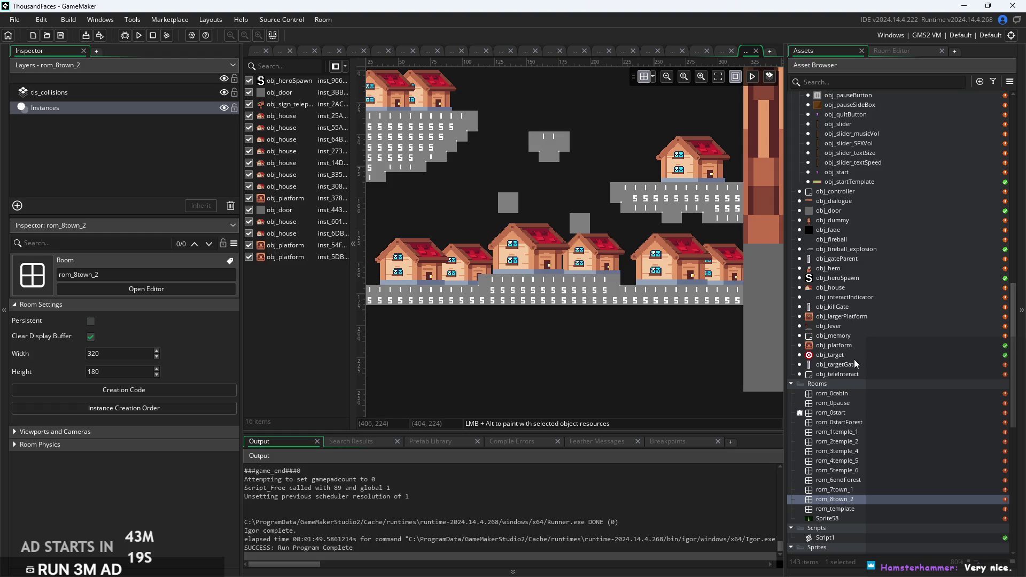
{"action": "scroll", "coordinate": [855, 357], "scroll_direction": "up", "scroll_amount": 4}
In obj_controller's Create event, change var lvls = 7; to var lvls = 20;, then run the game.
{"action": "double_click", "coordinate": [840, 279]}
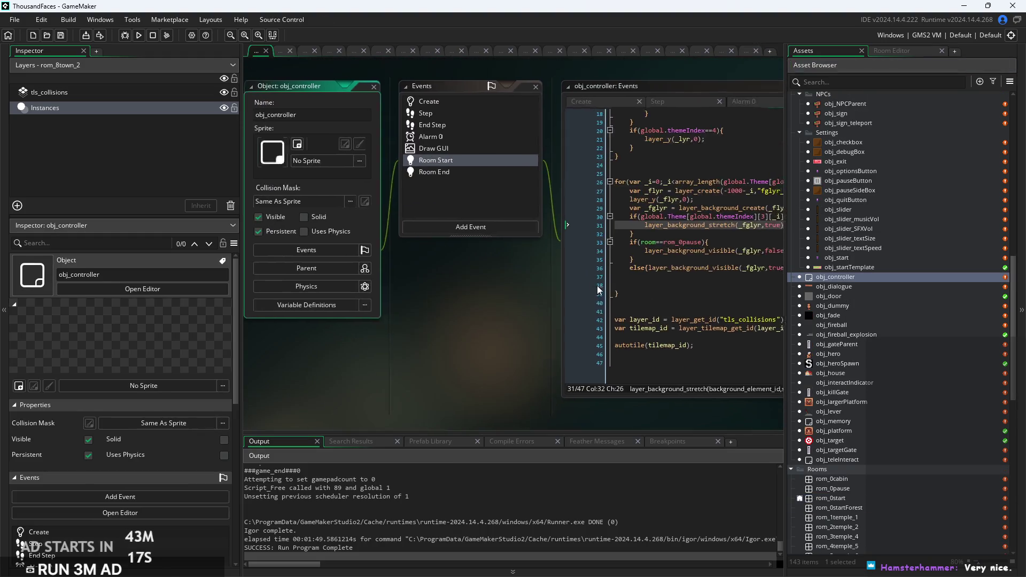
{"action": "scroll", "coordinate": [580, 340], "scroll_direction": "up", "scroll_amount": 5}
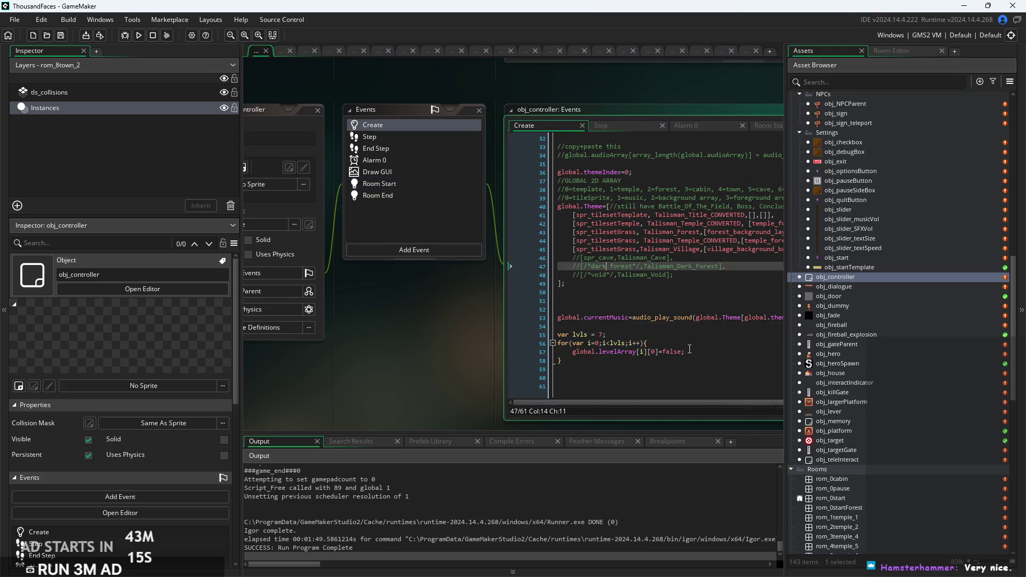
{"action": "scroll", "coordinate": [581, 339], "scroll_direction": "up", "scroll_amount": 3, "text": "ctrl"}
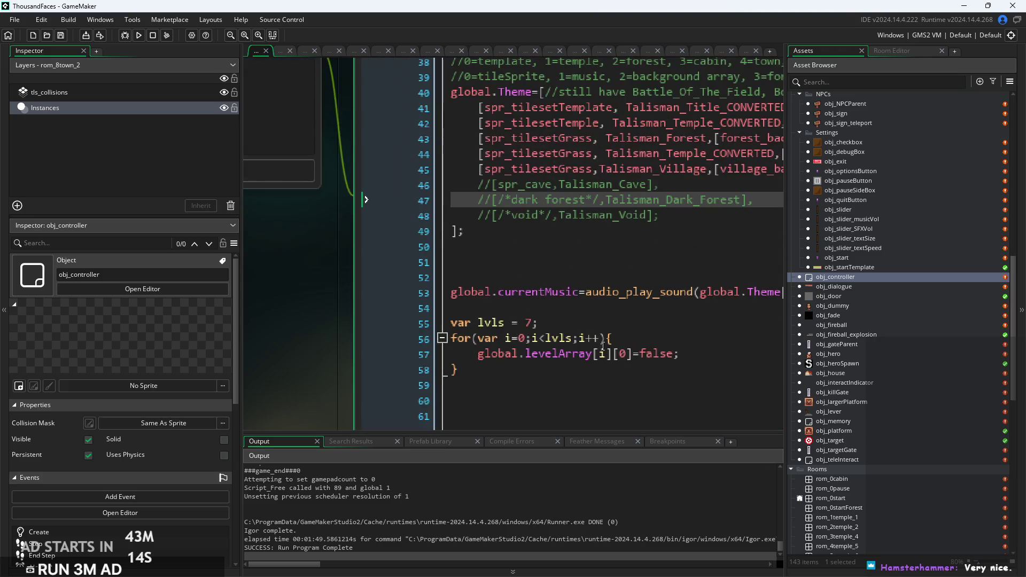
{"action": "double_click", "coordinate": [527, 325]}
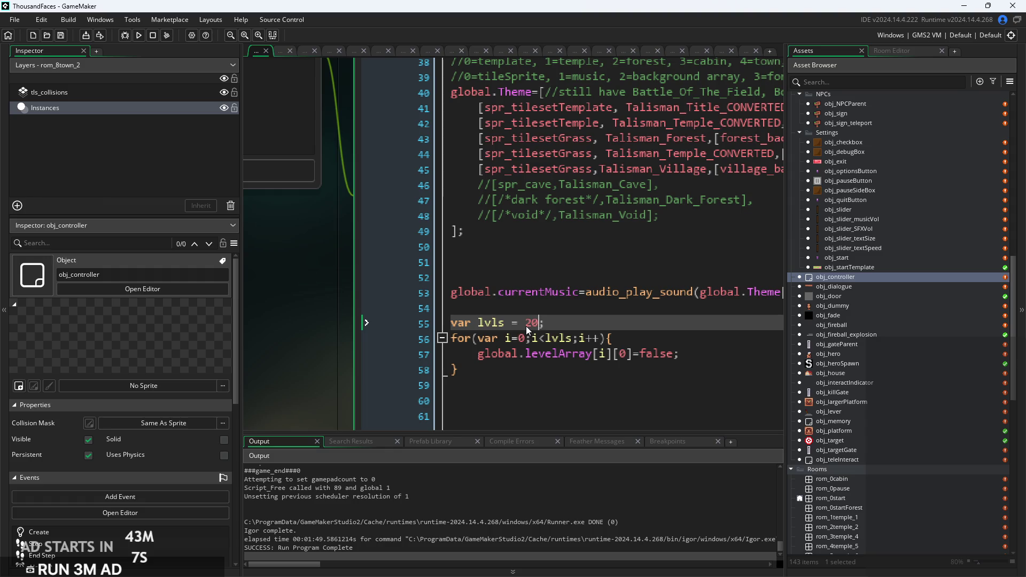
{"action": "type", "text": "20"}
{"action": "left_click", "coordinate": [138, 35]}
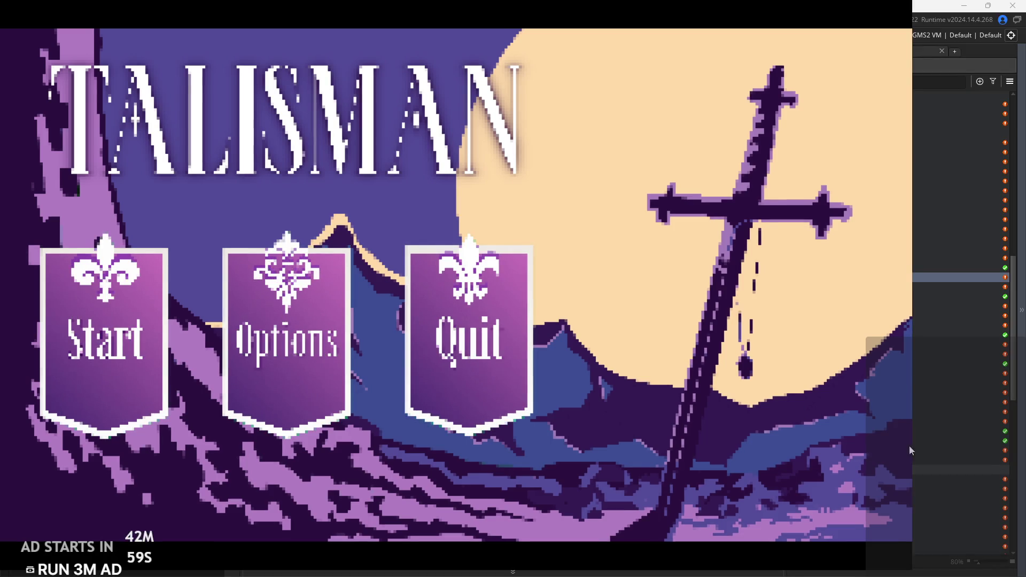
Start a new game, swing the sword, jump and walk right through the cabin door into the forest, then quit.
{"action": "left_click", "coordinate": [118, 314]}
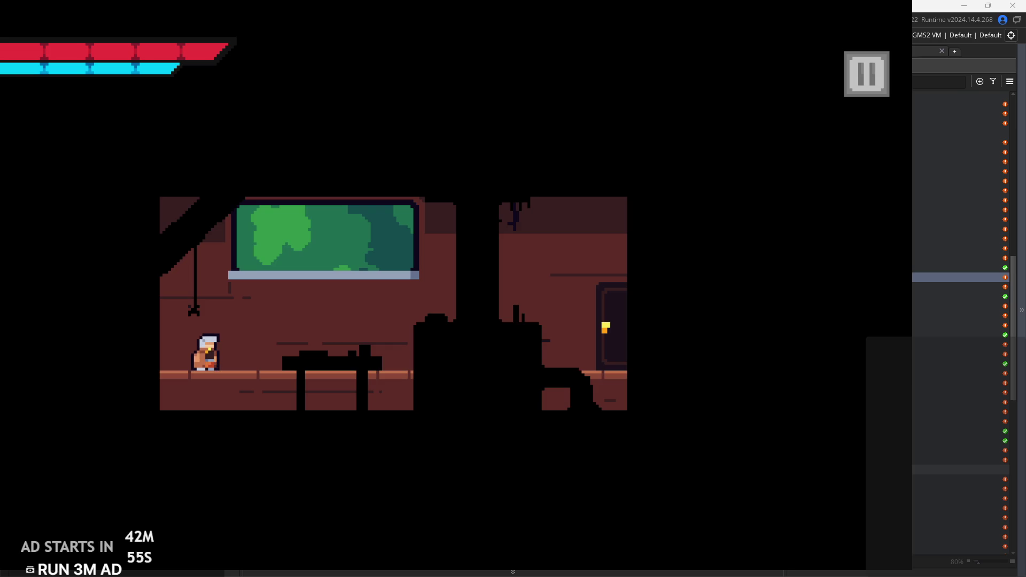
{"action": "left_click", "coordinate": [388, 312]}
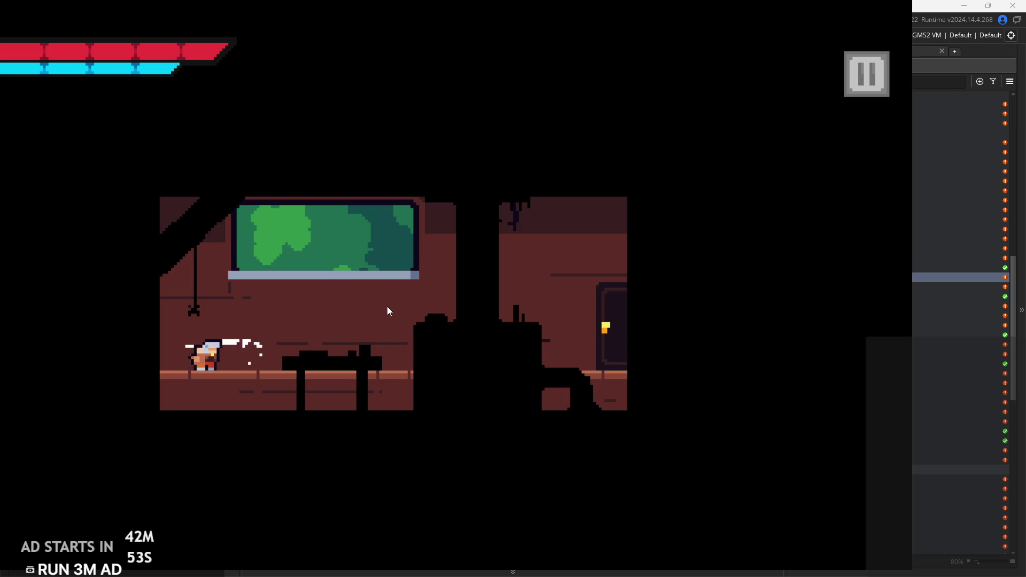
{"action": "key", "text": "d+space"}
{"action": "key", "text": "d"}
{"action": "key", "text": "d"}
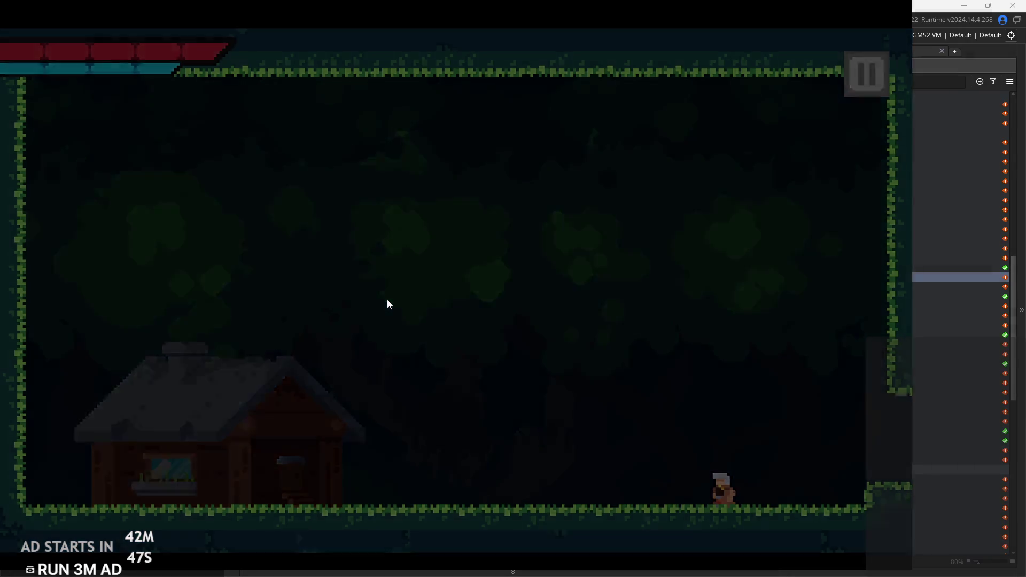
{"action": "key", "text": "d"}
{"action": "key", "text": "Escape"}
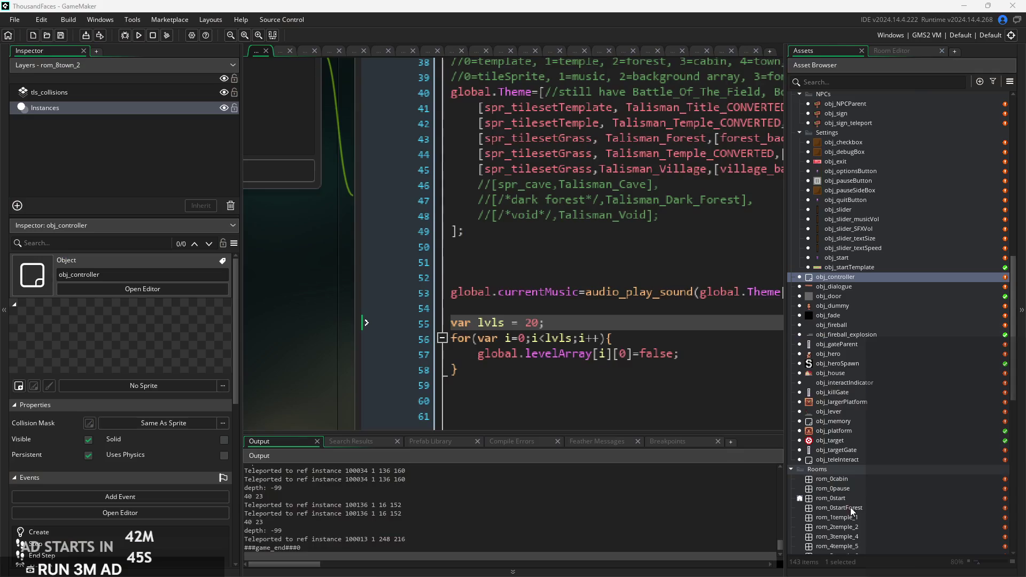
In rom_7town_1, set the right-edge door's target variable to rom_8town_2.
{"action": "scroll", "coordinate": [861, 503], "scroll_direction": "down", "scroll_amount": 4}
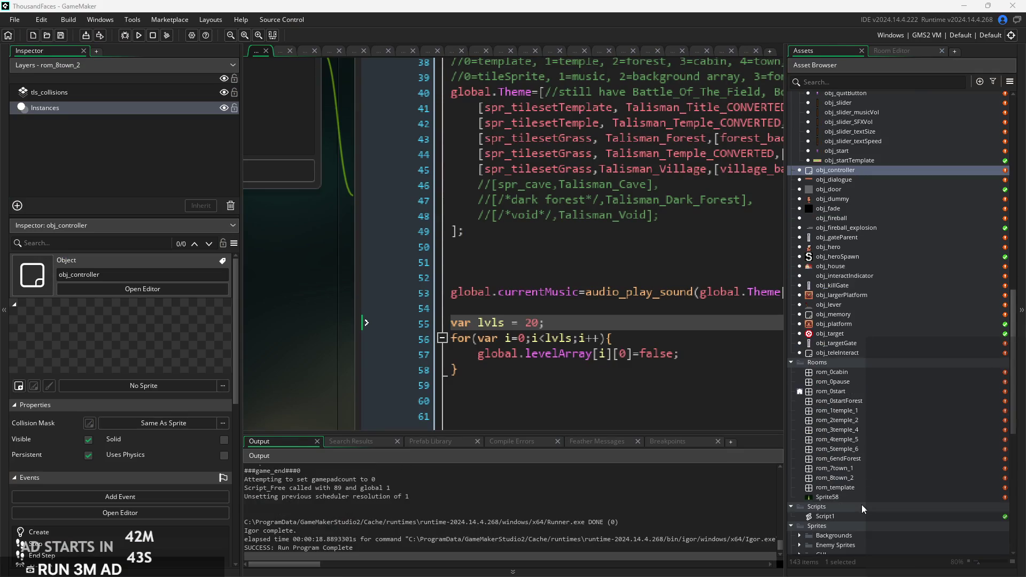
{"action": "left_click", "coordinate": [850, 474]}
{"action": "double_click", "coordinate": [851, 470]}
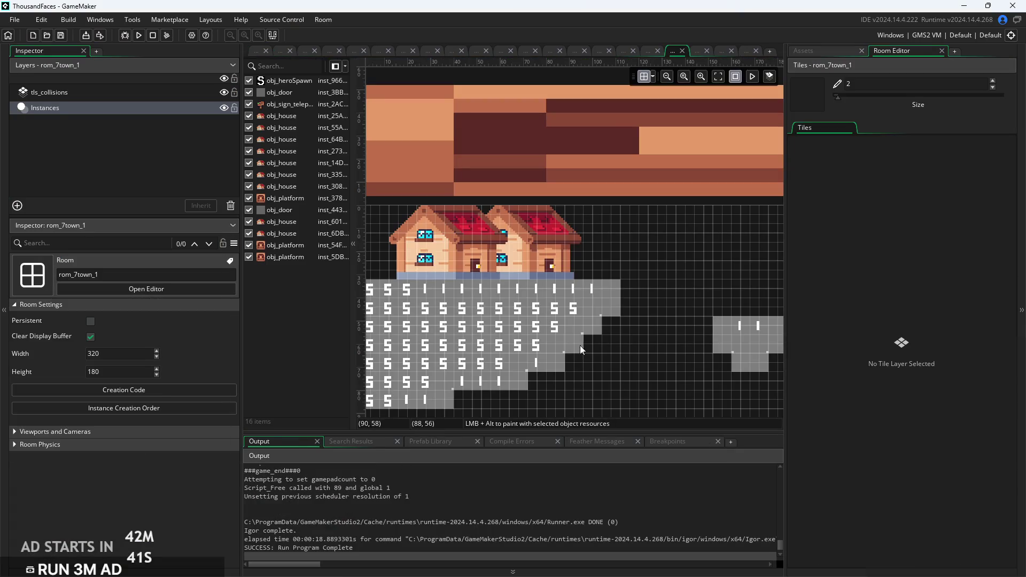
{"action": "scroll", "coordinate": [636, 373], "scroll_direction": "down", "scroll_amount": 2}
{"action": "scroll", "coordinate": [680, 307], "scroll_direction": "up", "scroll_amount": 2}
{"action": "left_click", "coordinate": [740, 369]}
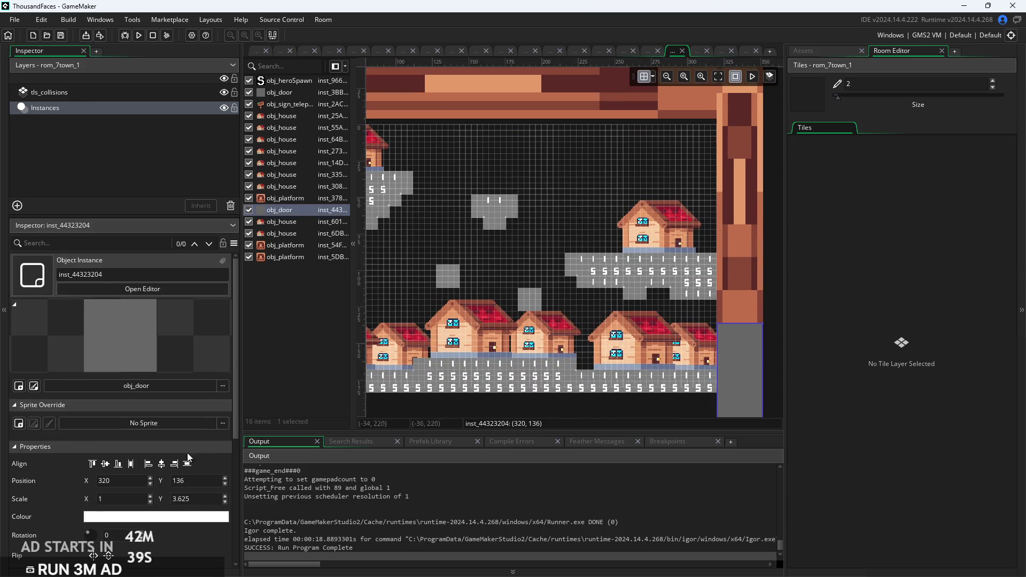
{"action": "scroll", "coordinate": [105, 511], "scroll_direction": "down", "scroll_amount": 2}
{"action": "left_click", "coordinate": [194, 532]}
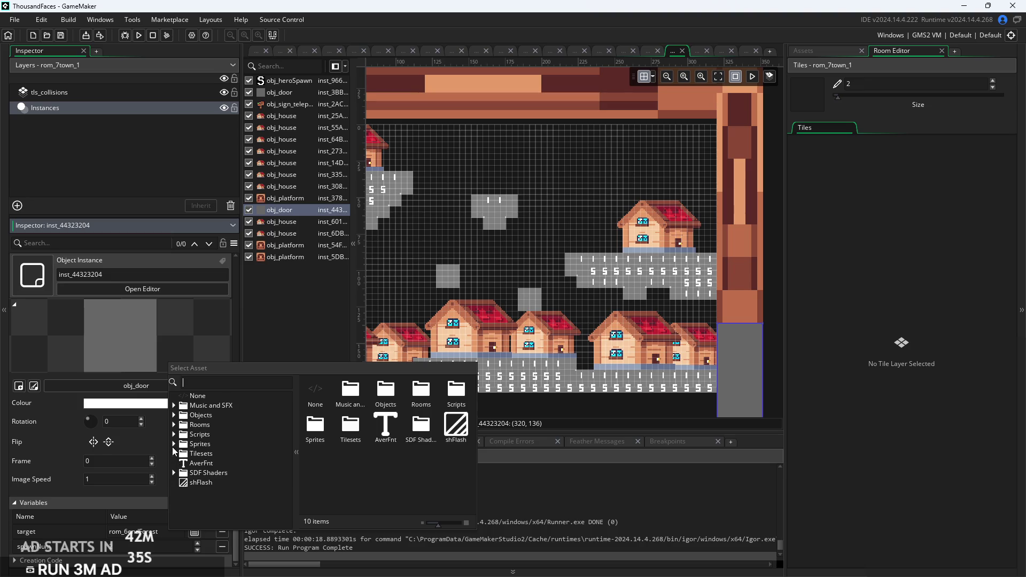
{"action": "left_click", "coordinate": [174, 425]}
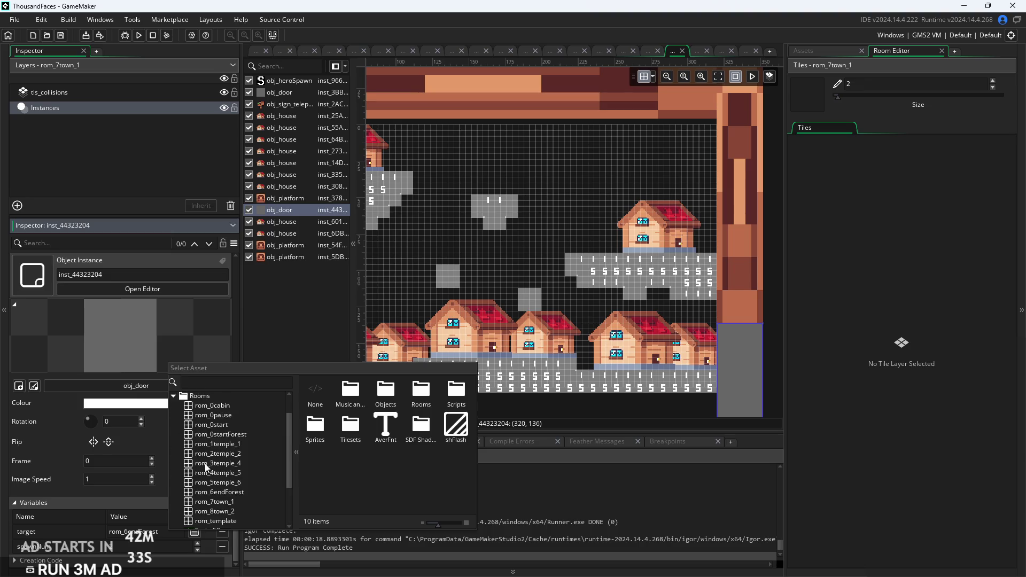
{"action": "scroll", "coordinate": [214, 443], "scroll_direction": "down", "scroll_amount": 3}
{"action": "double_click", "coordinate": [216, 451]}
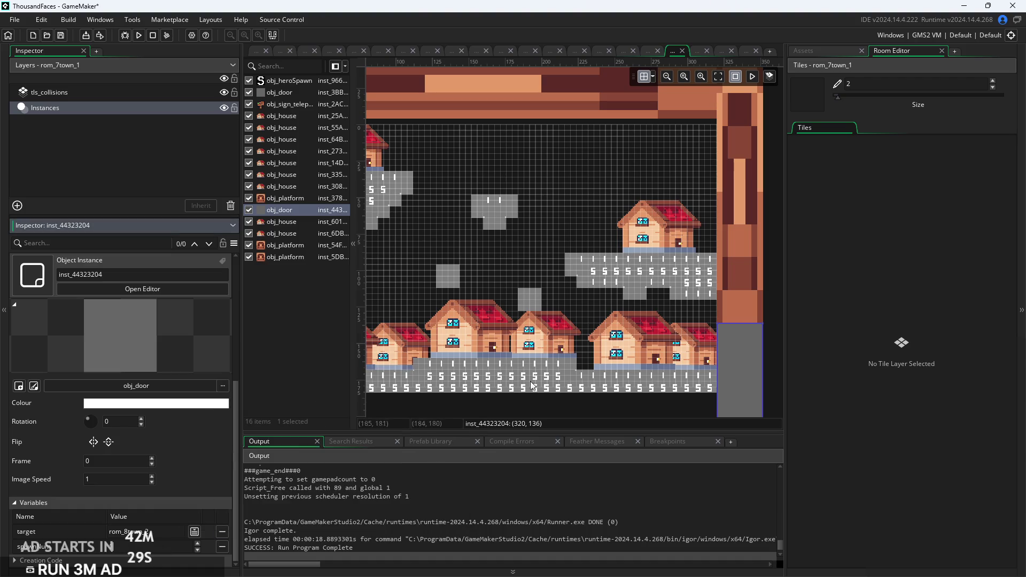
{"action": "left_click", "coordinate": [546, 296]}
Open the rom_8town_2 room from the Asset Browser.
{"action": "scroll", "coordinate": [584, 303], "scroll_direction": "up", "scroll_amount": 5}
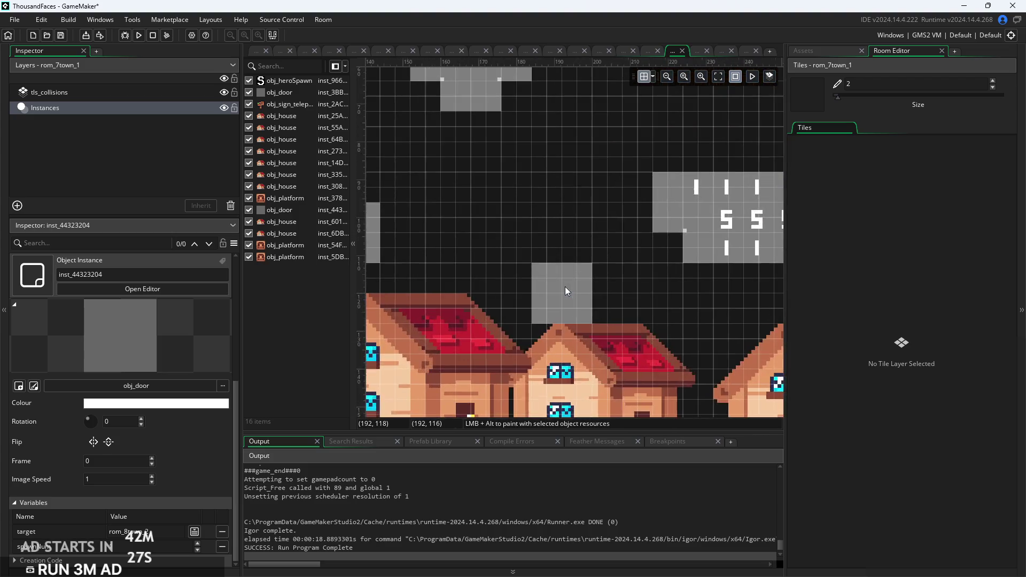
{"action": "scroll", "coordinate": [576, 312], "scroll_direction": "down", "scroll_amount": 5}
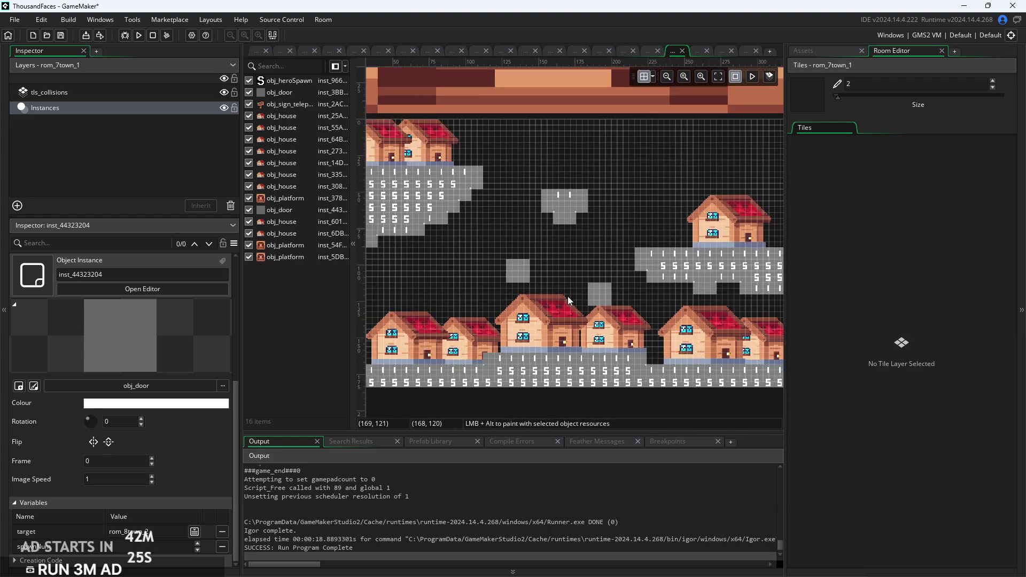
{"action": "left_click", "coordinate": [838, 52]}
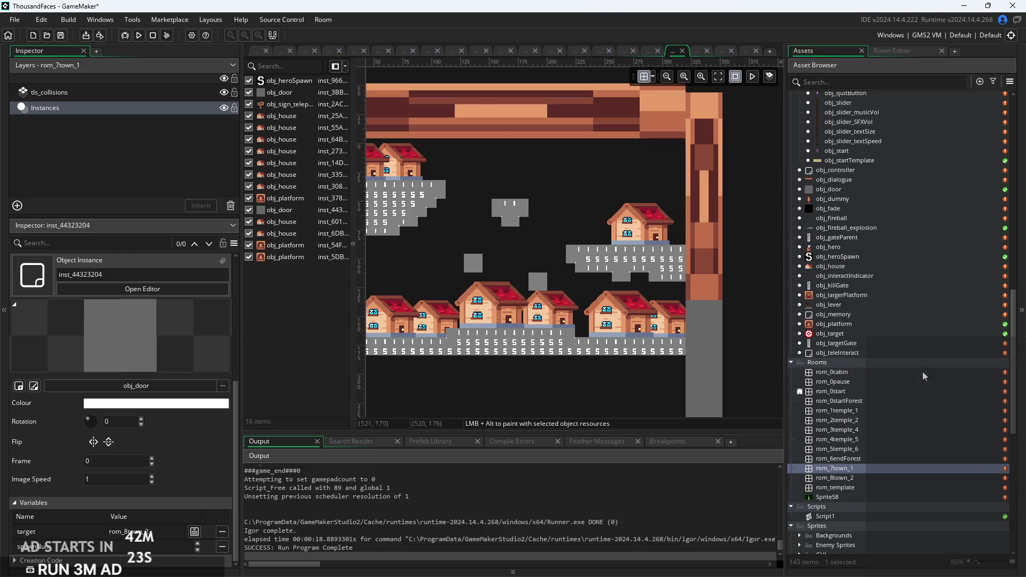
{"action": "scroll", "coordinate": [920, 354], "scroll_direction": "down", "scroll_amount": 1}
{"action": "double_click", "coordinate": [867, 456]}
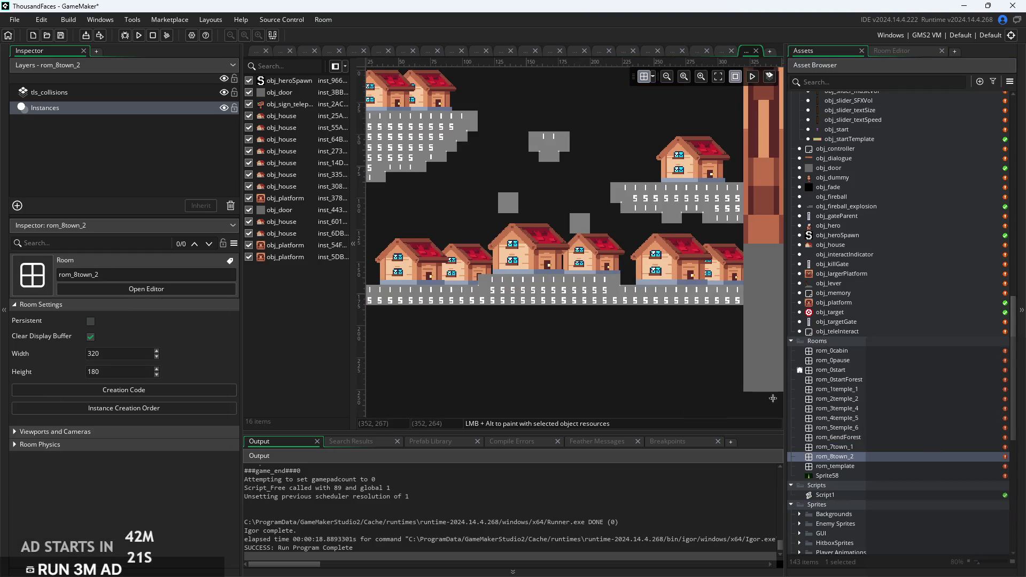
Pan rom_8town_2 to show the top bar and right pillar, then save the project.
{"action": "mouse_move", "coordinate": [579, 374]}
{"action": "left_mouse_down"}
{"action": "mouse_move", "coordinate": [664, 363]}
{"action": "mouse_move", "coordinate": [541, 395]}
{"action": "left_mouse_up"}
{"action": "scroll", "coordinate": [555, 373], "scroll_direction": "down", "scroll_amount": 1}
{"action": "scroll", "coordinate": [556, 375], "scroll_direction": "up", "scroll_amount": 1}
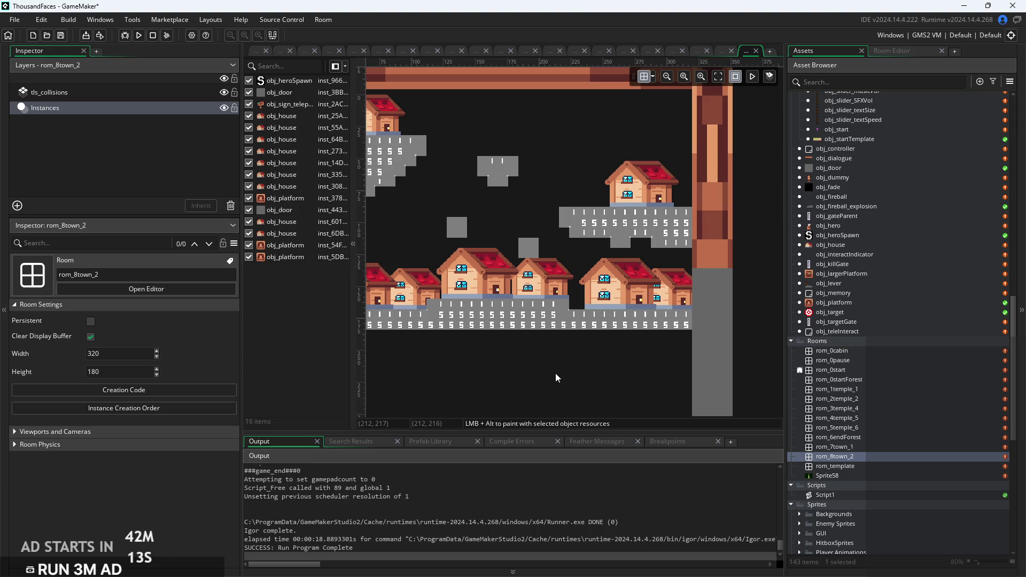
{"action": "key", "text": "ctrl+s"}
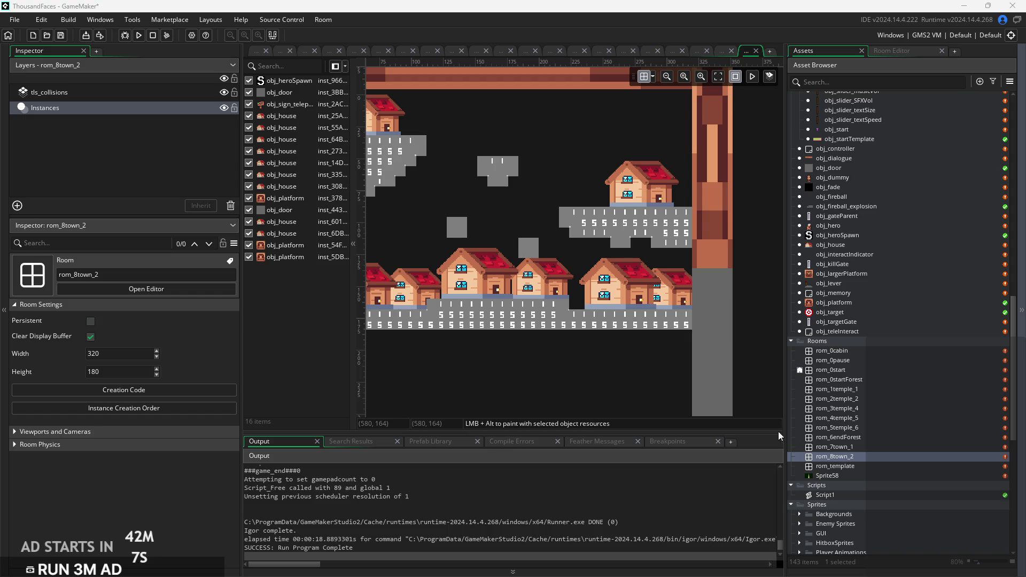
Zoom and scroll around rom_8town_2 to check its pillars, houses and platforms.
{"action": "scroll", "coordinate": [575, 348], "scroll_direction": "up", "scroll_amount": 2}
{"action": "scroll", "coordinate": [575, 347], "scroll_direction": "down", "scroll_amount": 1}
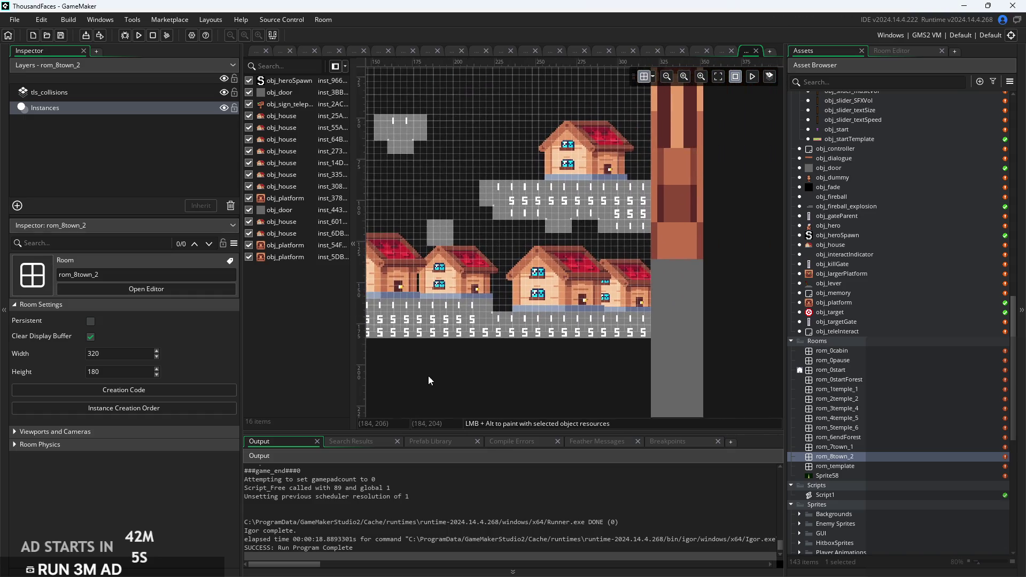
{"action": "scroll", "coordinate": [621, 381], "scroll_direction": "down", "scroll_amount": 1}
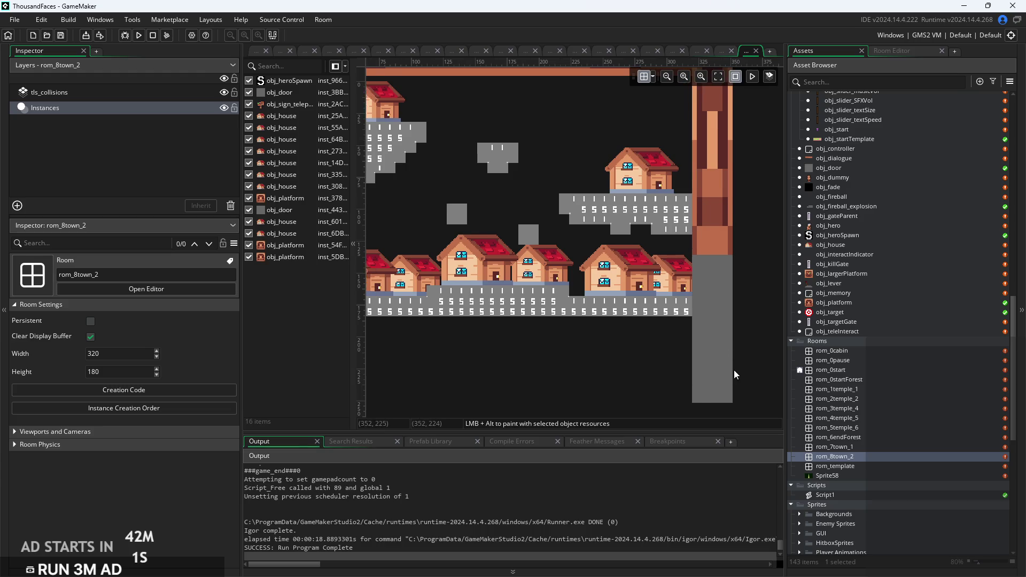
{"action": "scroll", "coordinate": [693, 374], "scroll_direction": "left", "scroll_amount": 4}
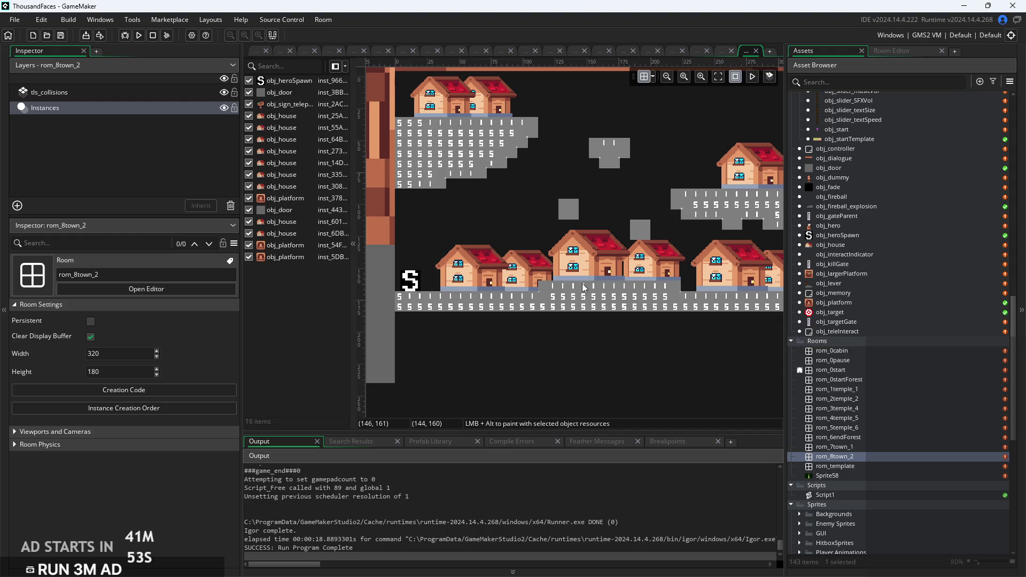
{"action": "scroll", "coordinate": [573, 284], "scroll_direction": "up", "scroll_amount": 3}
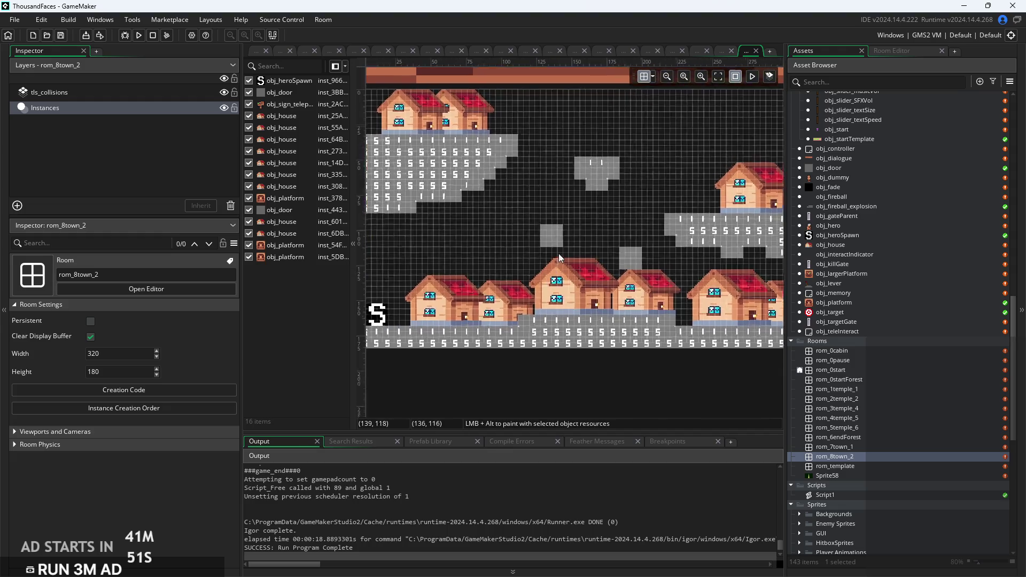
{"action": "scroll", "coordinate": [556, 231], "scroll_direction": "down", "scroll_amount": 5}
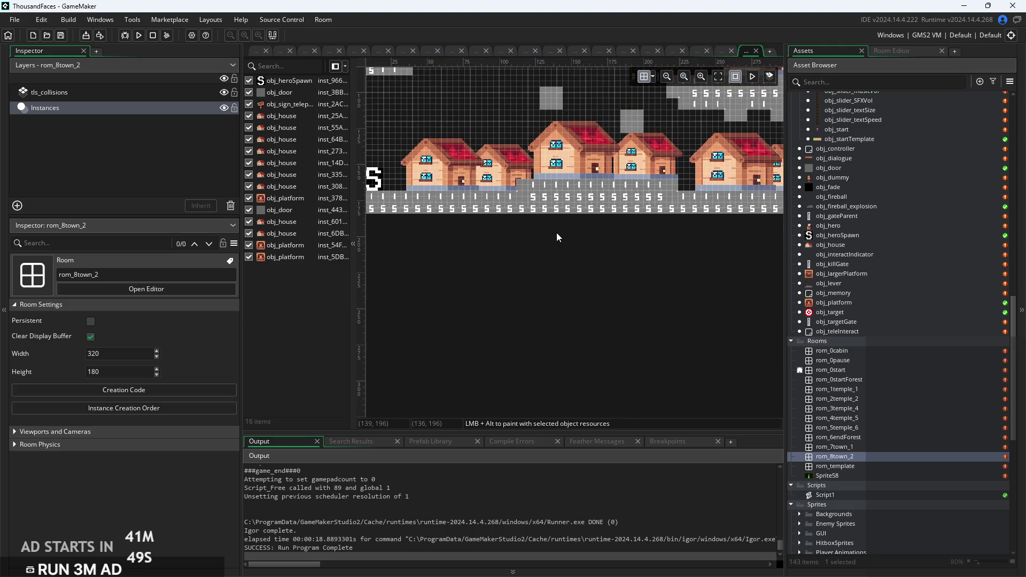
Flip through the open tabs: the script code, rom_0startForest and rom_3temple_4.
{"action": "left_click", "coordinate": [259, 53]}
{"action": "left_click", "coordinate": [309, 52]}
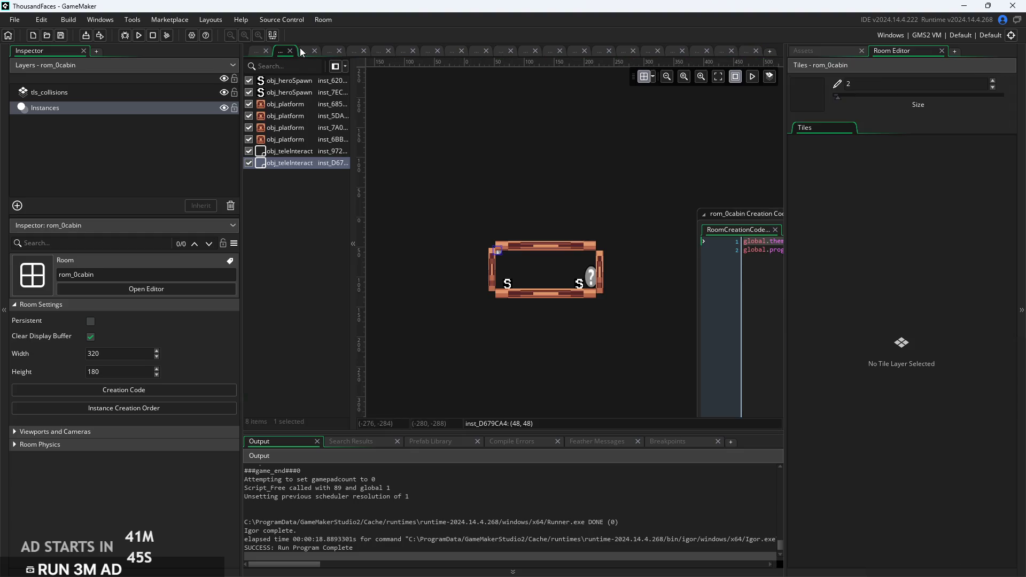
{"action": "left_click", "coordinate": [331, 52]}
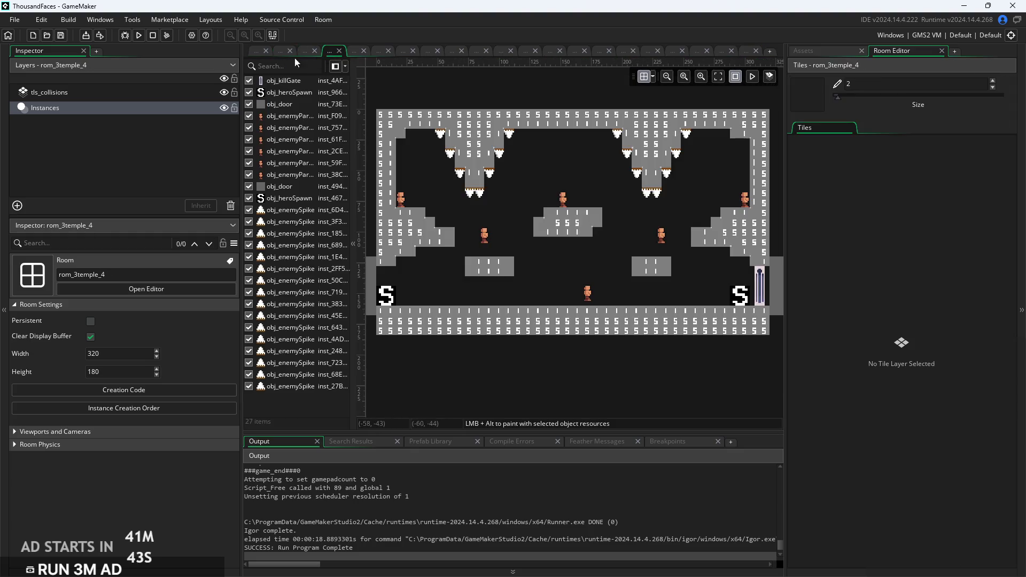
{"action": "left_click", "coordinate": [257, 55]}
{"action": "scroll", "coordinate": [873, 437], "scroll_direction": "down", "scroll_amount": 2}
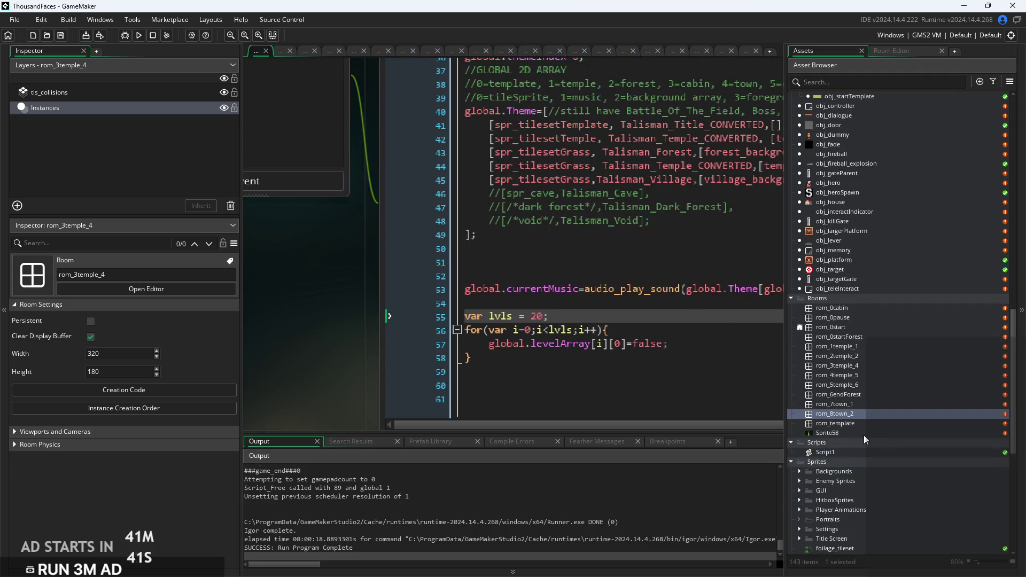
Open rom_template, rom_0start, rom_2temple_2, rom_3temple_4, rom_6endForest and rom_7town_1 in turn.
{"action": "left_click", "coordinate": [863, 423]}
{"action": "double_click", "coordinate": [862, 422]}
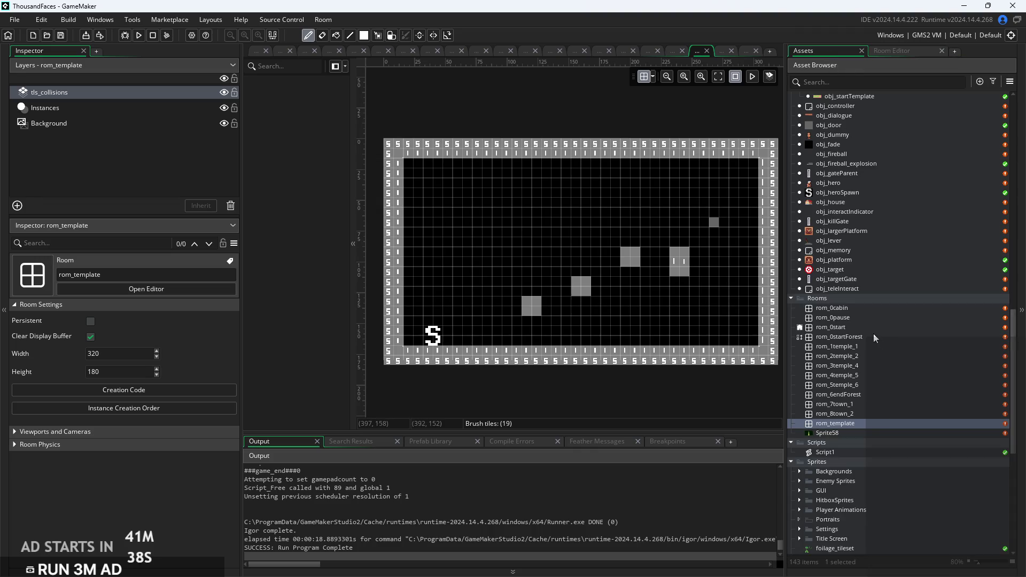
{"action": "double_click", "coordinate": [872, 333]}
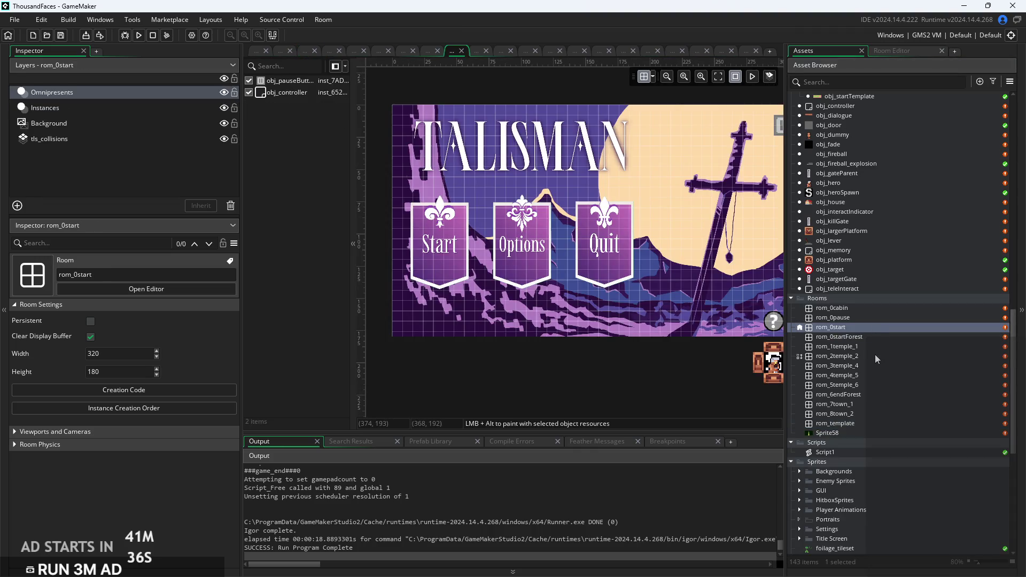
{"action": "double_click", "coordinate": [875, 354]}
{"action": "double_click", "coordinate": [876, 363]}
{"action": "double_click", "coordinate": [878, 394]}
{"action": "double_click", "coordinate": [877, 403]}
Pan and zoom across rom_7town_1 to its right side, then open rom_8town_2 to compare.
{"action": "mouse_move", "coordinate": [643, 389]}
{"action": "left_mouse_down"}
{"action": "mouse_move", "coordinate": [718, 373]}
{"action": "mouse_move", "coordinate": [683, 365]}
{"action": "left_mouse_up"}
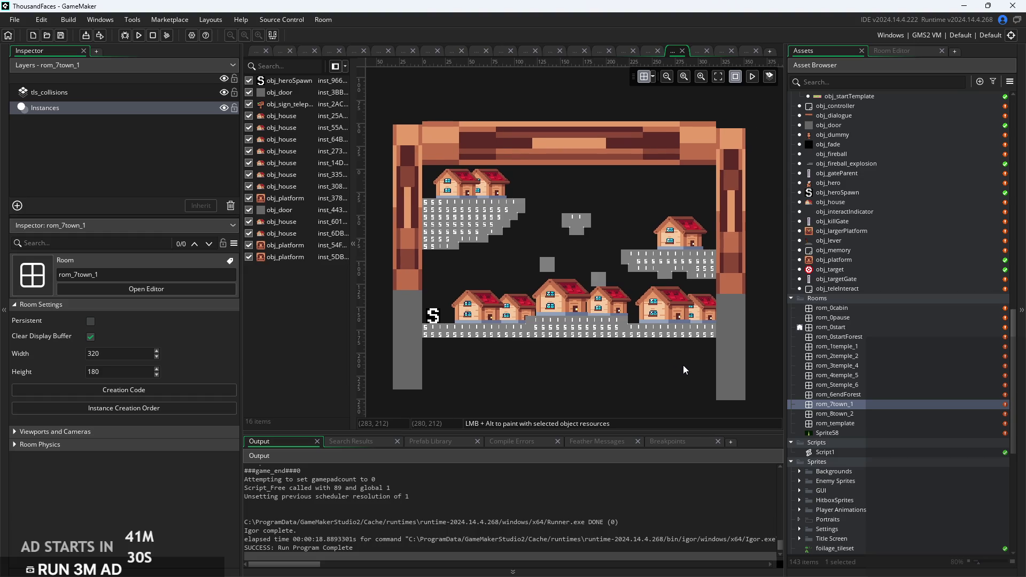
{"action": "scroll", "coordinate": [684, 364], "scroll_direction": "down", "scroll_amount": 3}
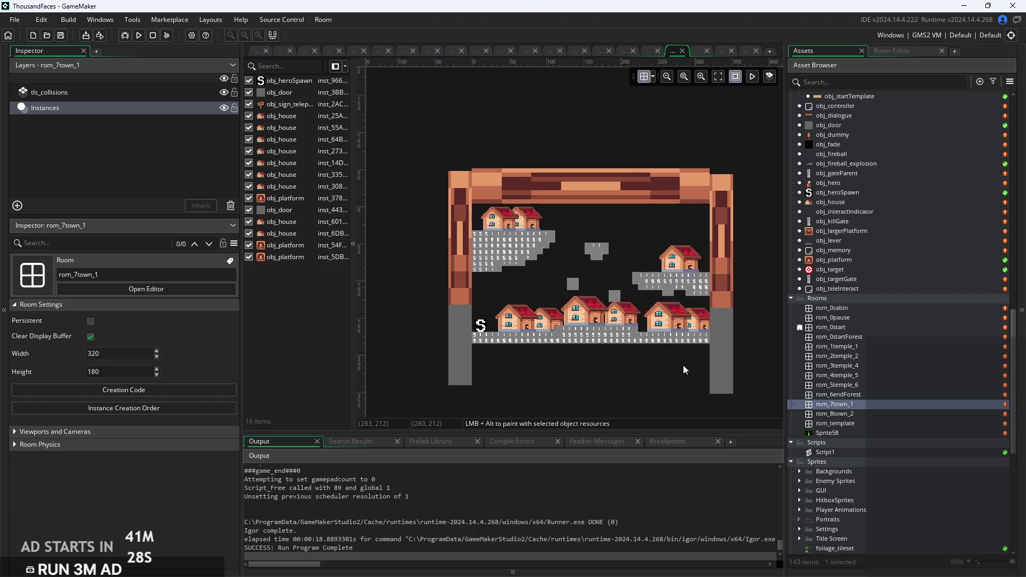
{"action": "scroll", "coordinate": [683, 365], "scroll_direction": "up", "scroll_amount": 2}
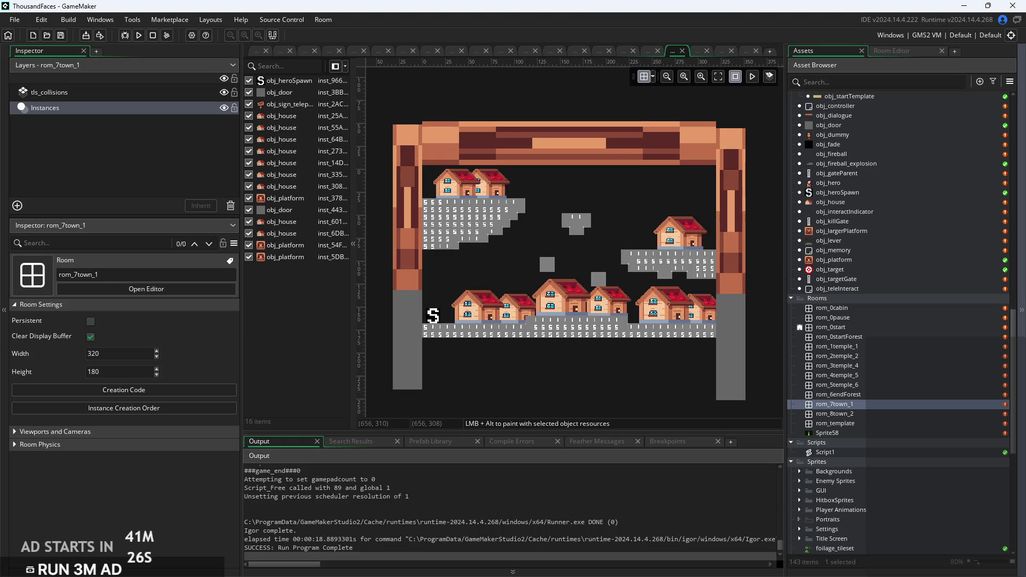
{"action": "scroll", "coordinate": [602, 371], "scroll_direction": "up", "scroll_amount": 4}
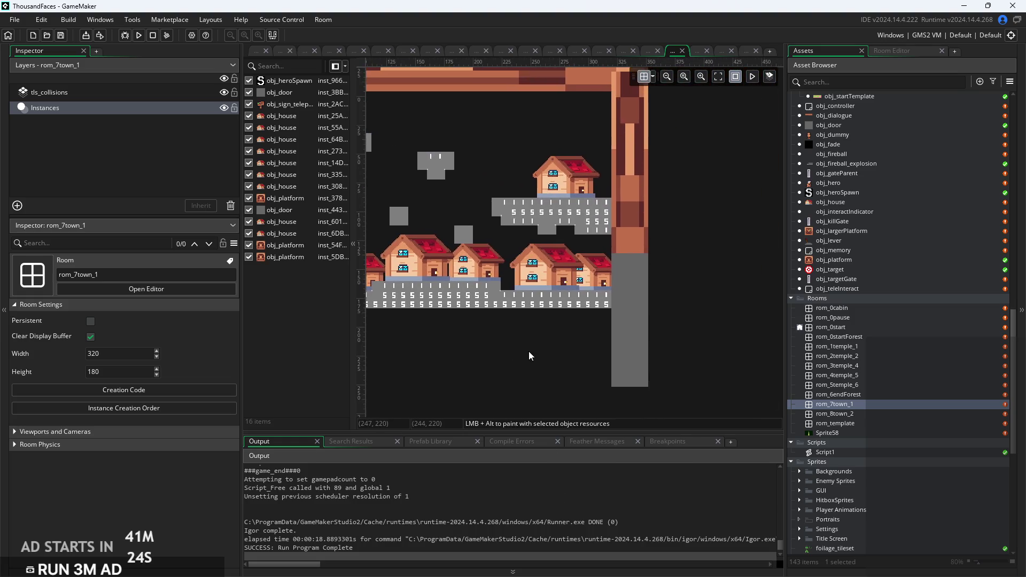
{"action": "left_click_drag", "start_coordinate": [538, 354], "coordinate": [562, 302]}
{"action": "mouse_move", "coordinate": [549, 229]}
{"action": "left_mouse_down"}
{"action": "mouse_move", "coordinate": [654, 279]}
{"action": "mouse_move", "coordinate": [676, 307]}
{"action": "left_mouse_up"}
{"action": "double_click", "coordinate": [842, 411]}
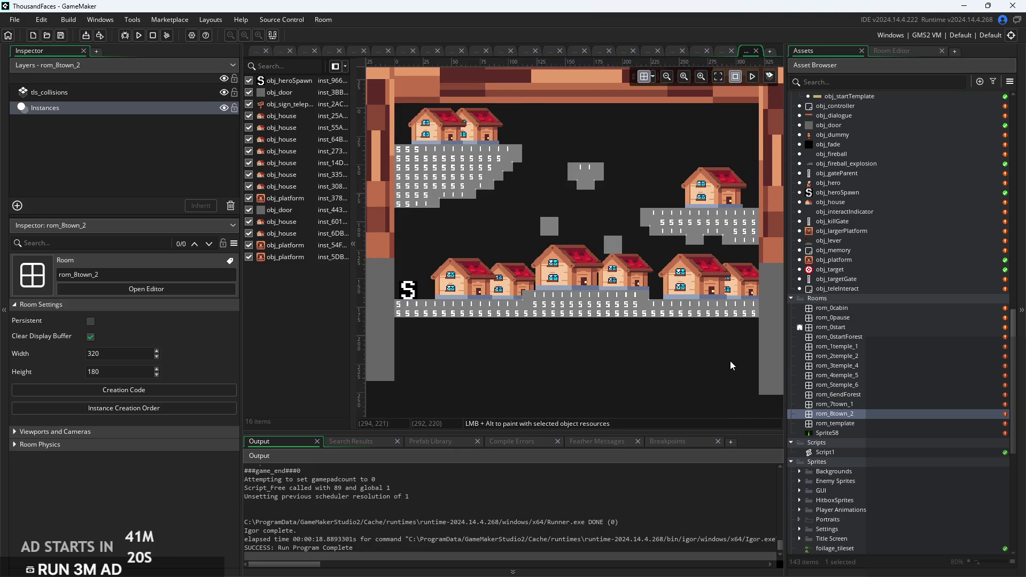
{"action": "right_click", "coordinate": [862, 339]}
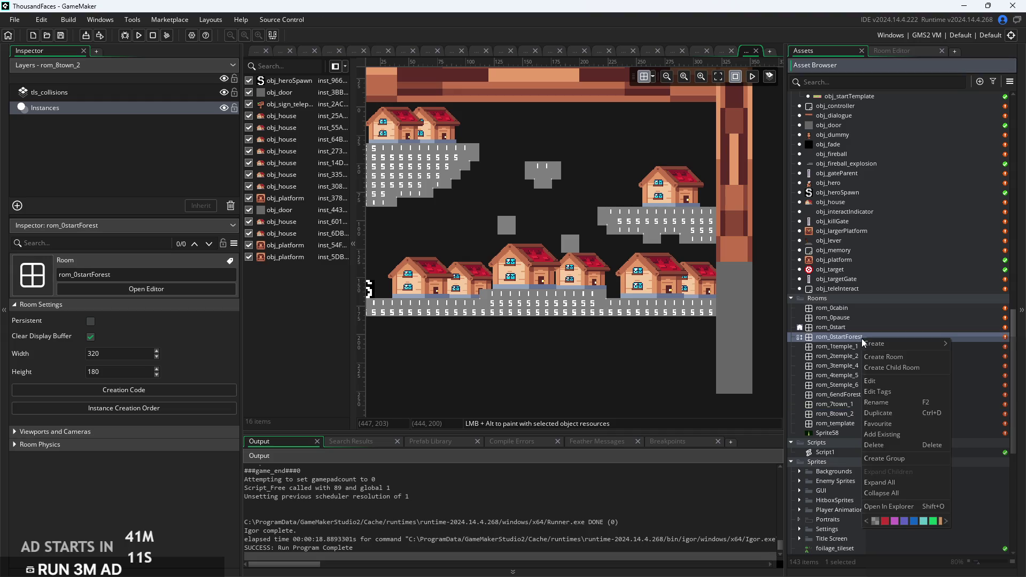
Open rom_0startForest and review its creation code: global.themeIndex=2 and global.progress=1.
{"action": "left_click", "coordinate": [672, 378]}
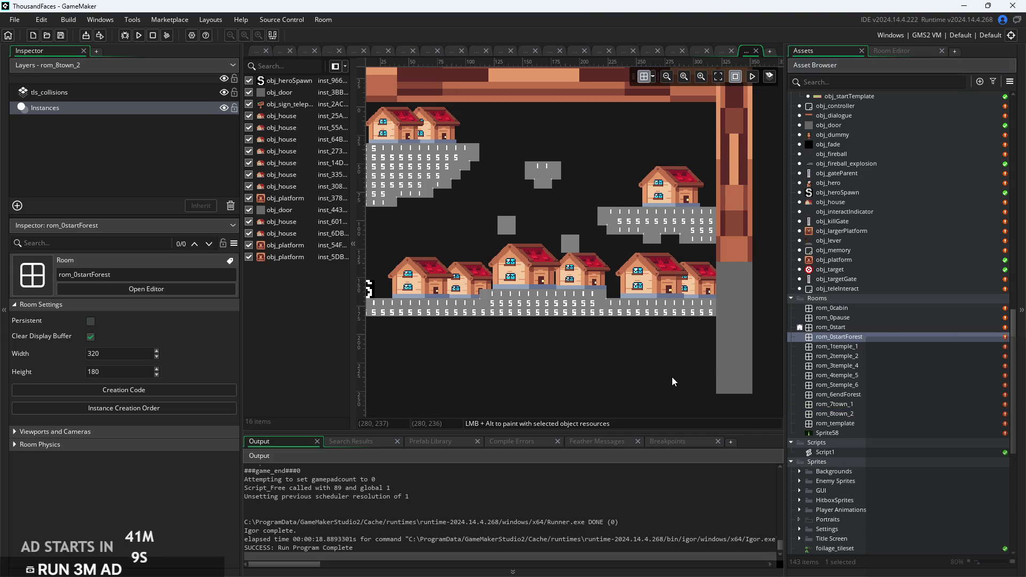
{"action": "double_click", "coordinate": [883, 337]}
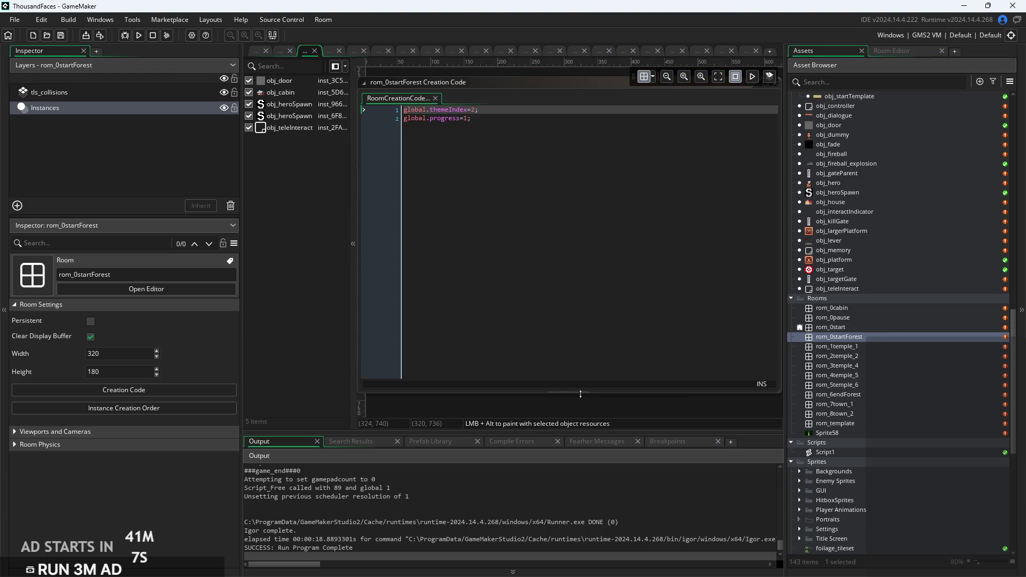
{"action": "scroll", "coordinate": [635, 393], "scroll_direction": "down", "scroll_amount": 5}
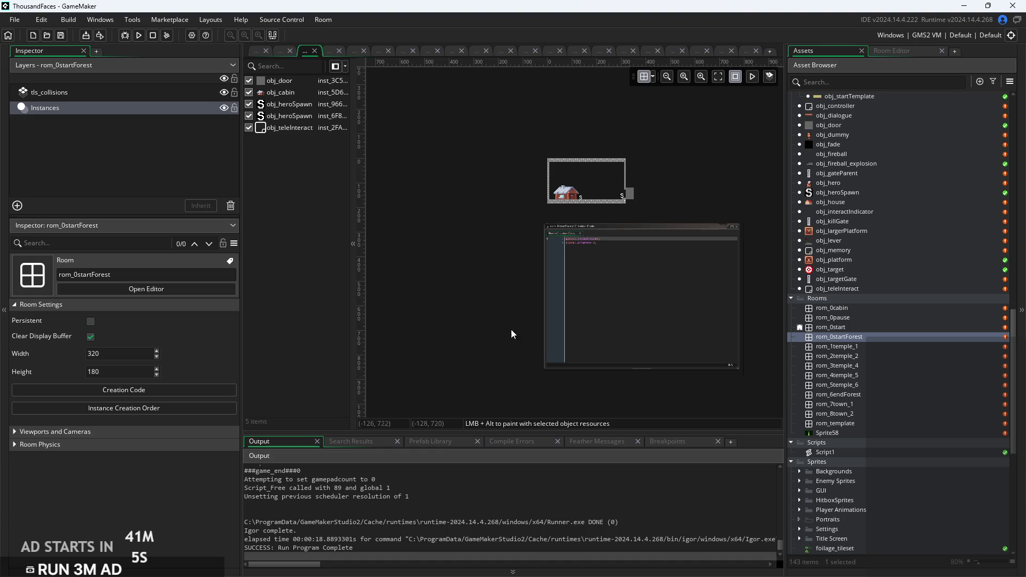
{"action": "scroll", "coordinate": [580, 202], "scroll_direction": "up", "scroll_amount": 4}
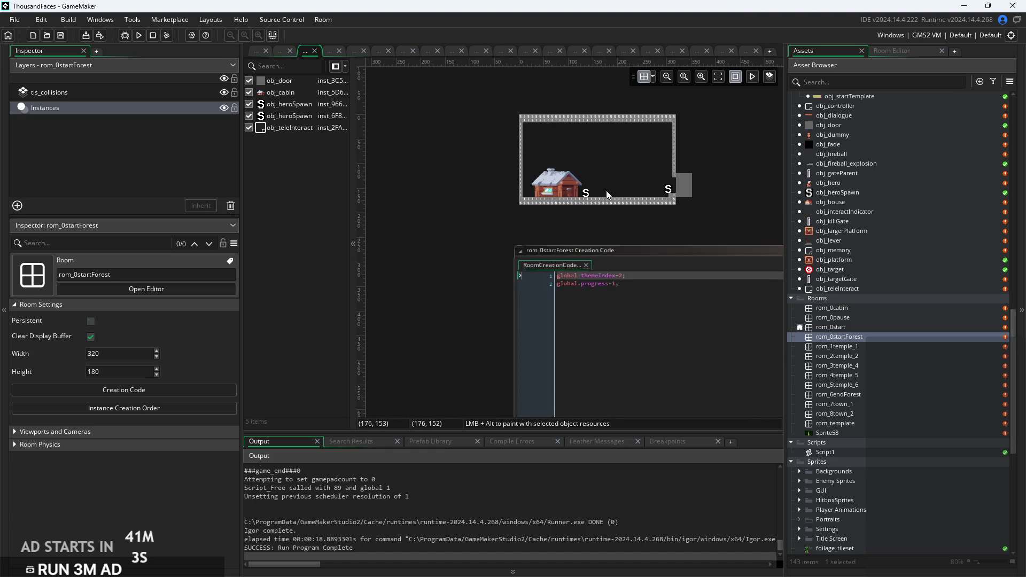
{"action": "scroll", "coordinate": [606, 190], "scroll_direction": "up", "scroll_amount": 5}
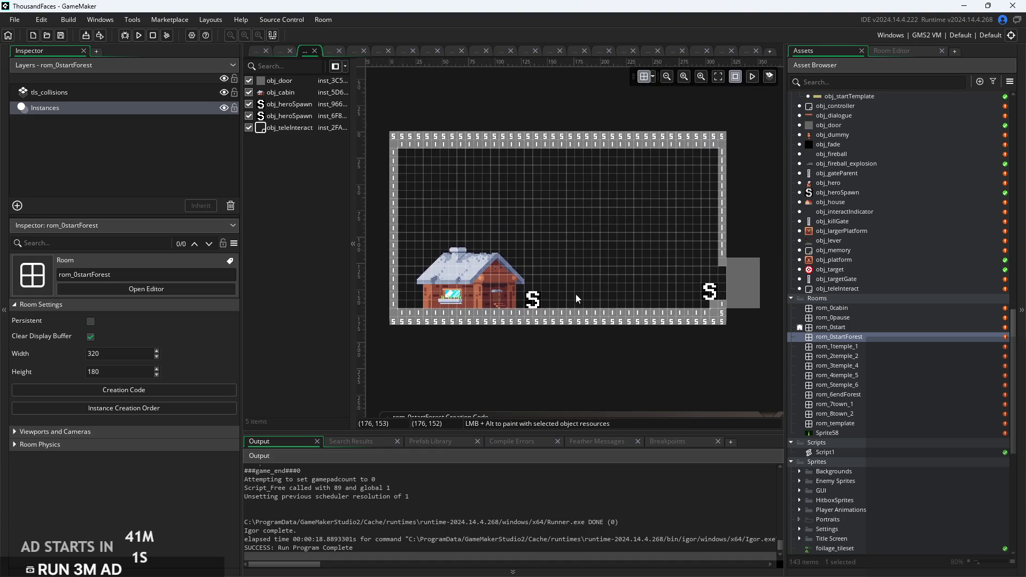
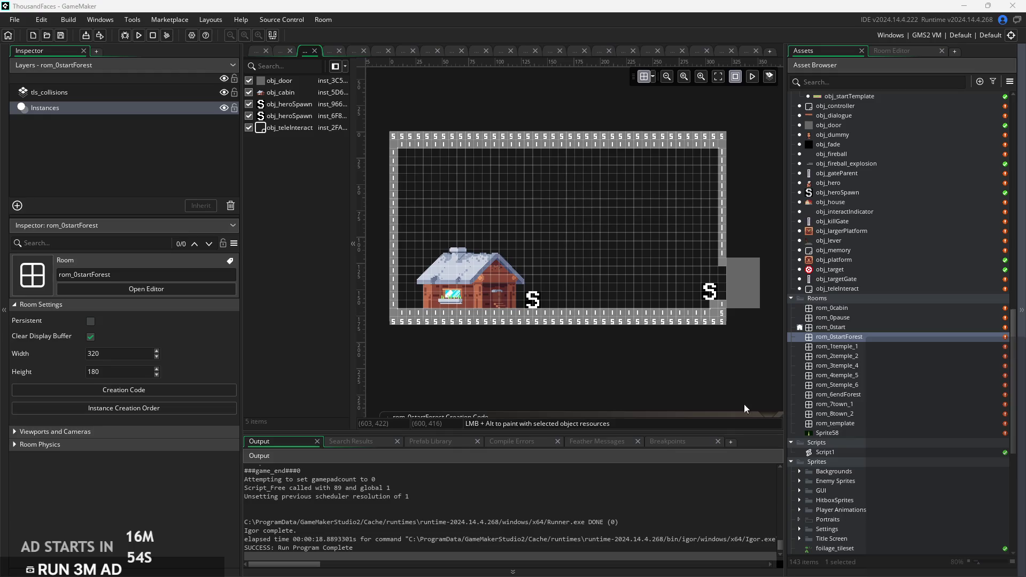
Browse the rom_0start and rom_0startForest rooms from the Asset Browser.
{"action": "scroll", "coordinate": [633, 373], "scroll_direction": "right", "scroll_amount": 2}
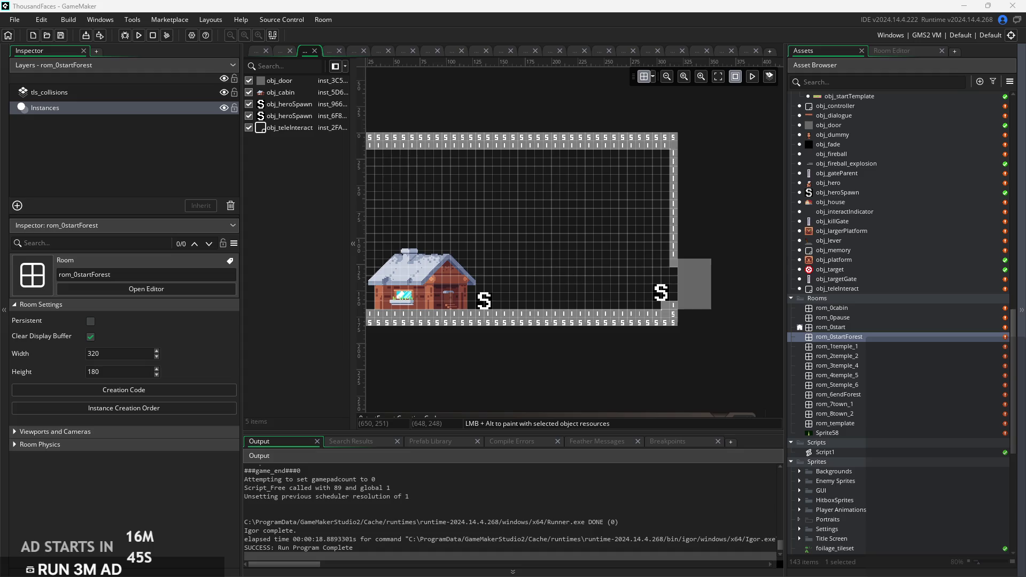
{"action": "scroll", "coordinate": [576, 405], "scroll_direction": "up", "scroll_amount": 2}
{"action": "scroll", "coordinate": [584, 379], "scroll_direction": "up", "scroll_amount": 2}
{"action": "scroll", "coordinate": [524, 366], "scroll_direction": "down", "scroll_amount": 2}
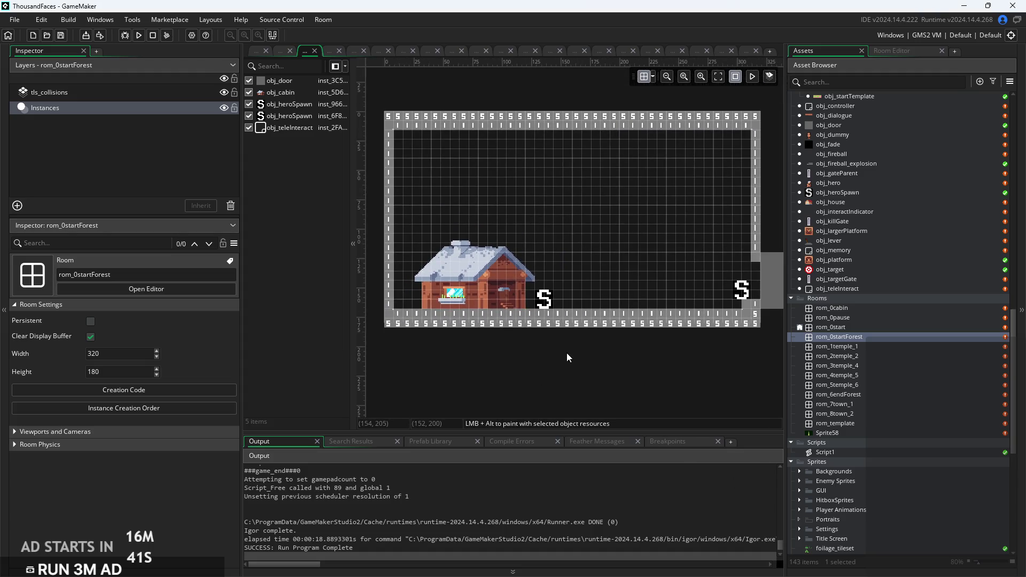
{"action": "left_click_drag", "start_coordinate": [567, 357], "coordinate": [605, 347]}
{"action": "left_click", "coordinate": [863, 336]}
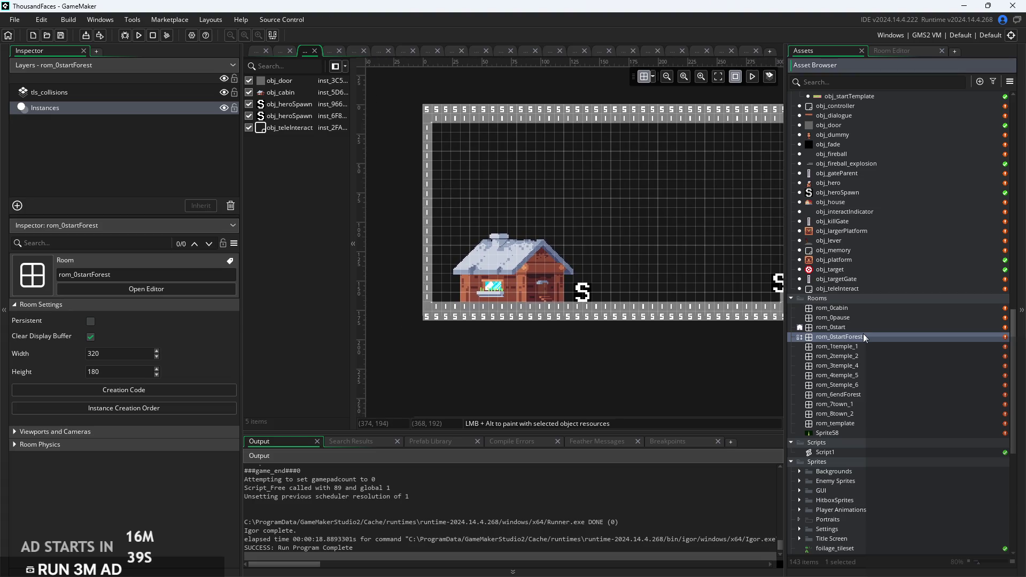
{"action": "left_click", "coordinate": [880, 329]}
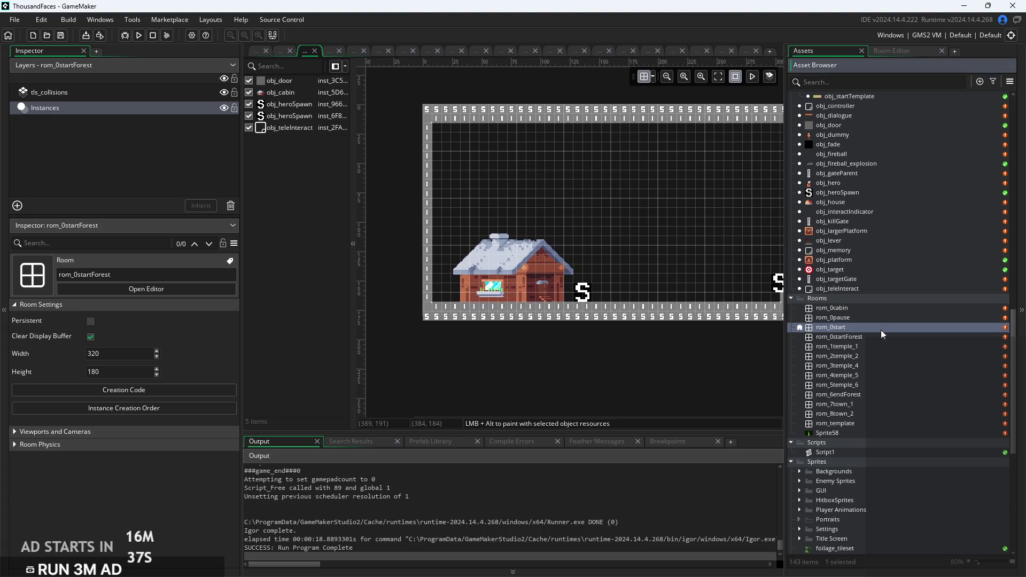
{"action": "double_click", "coordinate": [881, 329]}
{"action": "left_click", "coordinate": [879, 336]}
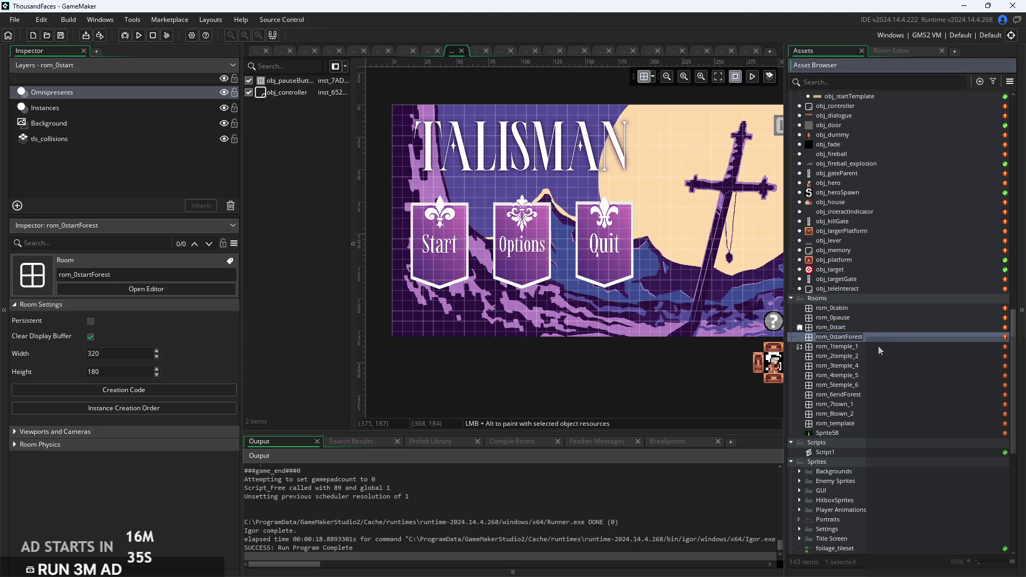
{"action": "double_click", "coordinate": [900, 335]}
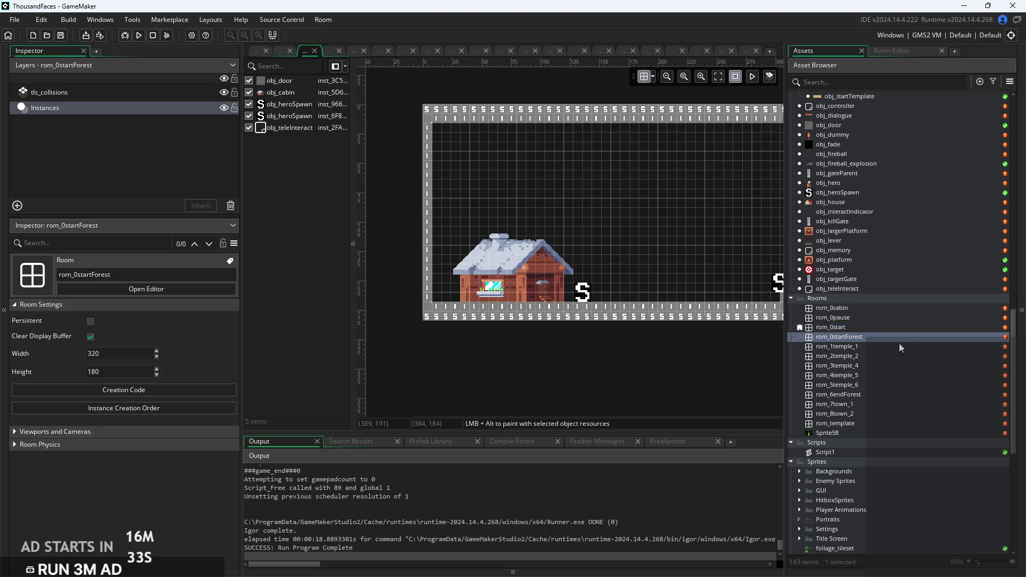
Open rom_8town_2, inspect its door and platform instances, and select the tls_collisions layer.
{"action": "double_click", "coordinate": [893, 413]}
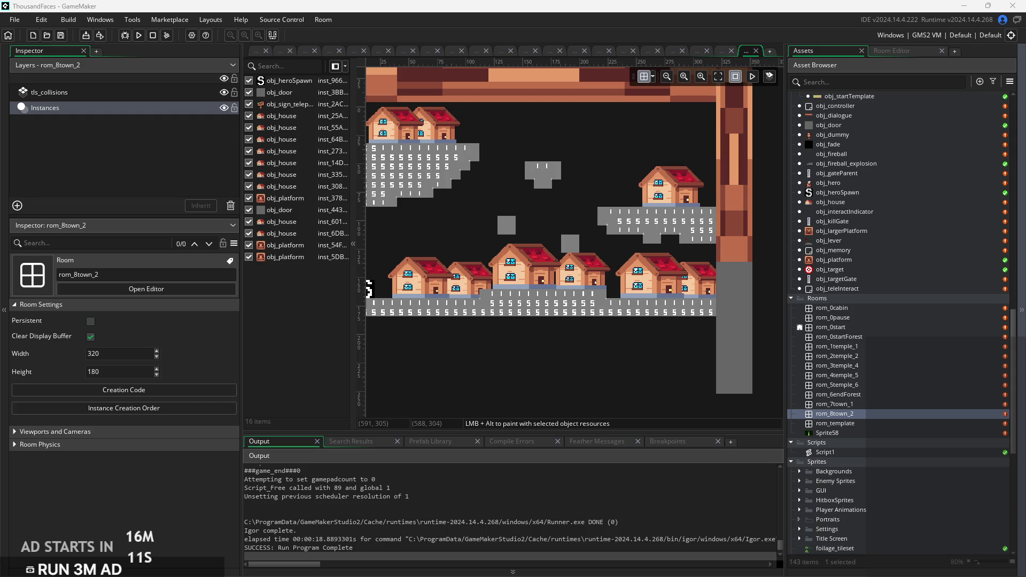
{"action": "left_click_drag", "start_coordinate": [653, 360], "coordinate": [715, 365]}
{"action": "left_click_drag", "start_coordinate": [728, 271], "coordinate": [706, 281]}
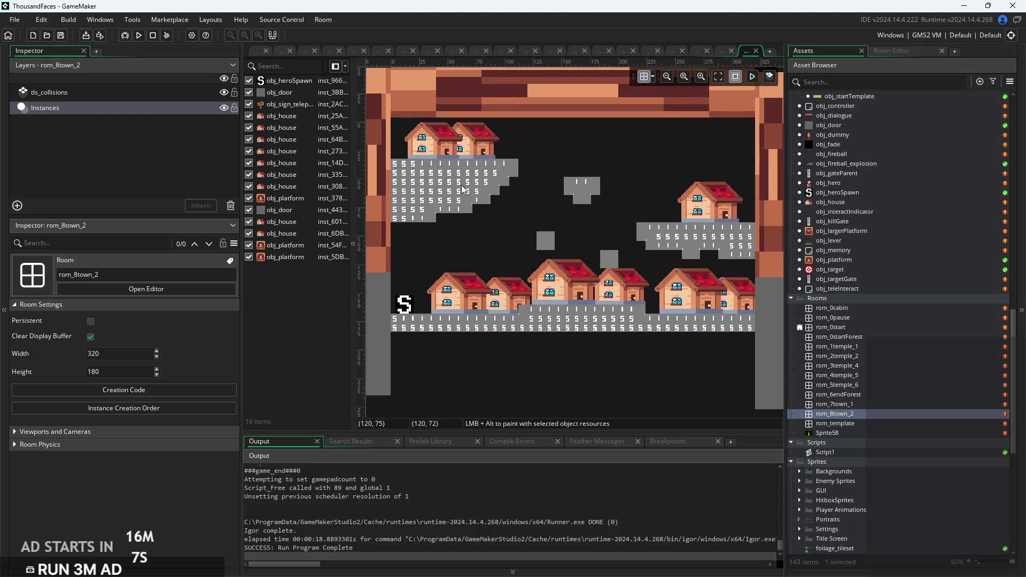
{"action": "left_click", "coordinate": [309, 95]}
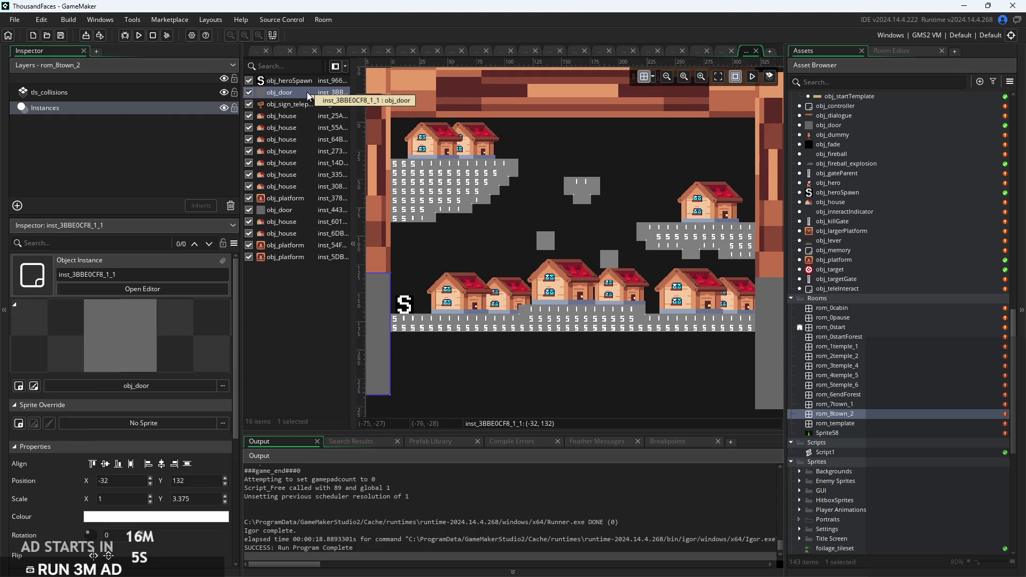
{"action": "scroll", "coordinate": [723, 343], "scroll_direction": "up", "scroll_amount": 2}
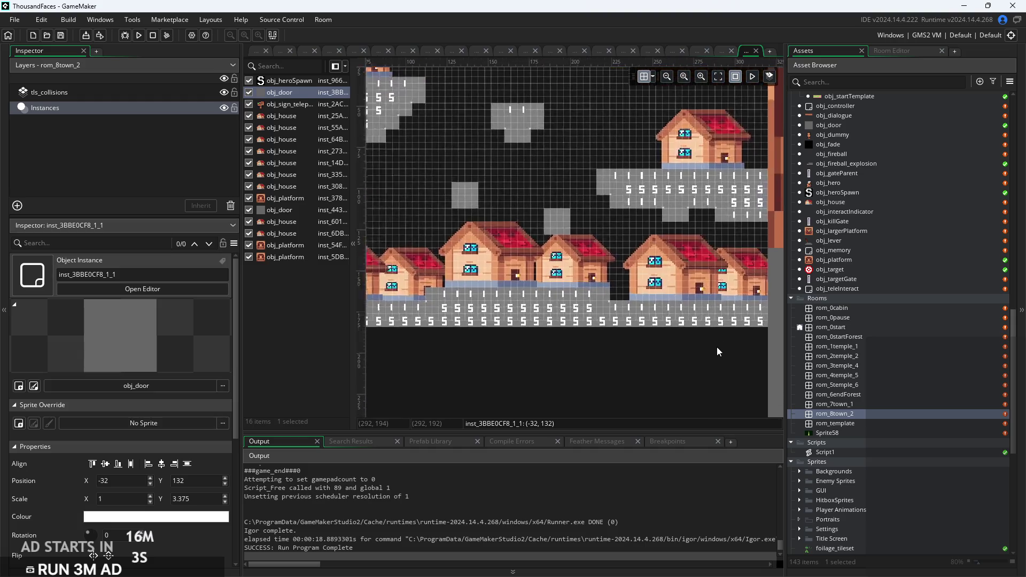
{"action": "scroll", "coordinate": [663, 352], "scroll_direction": "down", "scroll_amount": 3}
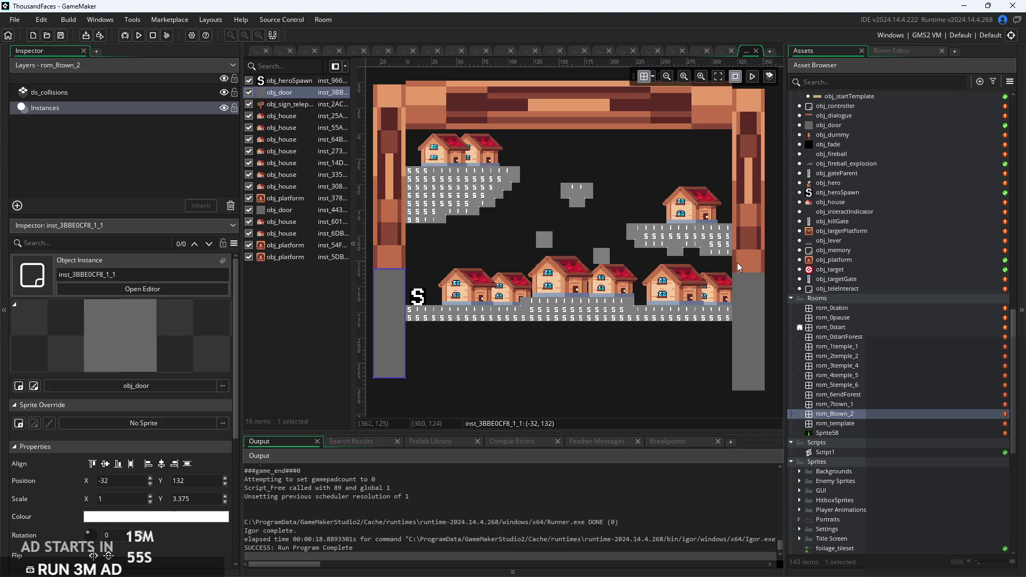
{"action": "scroll", "coordinate": [700, 264], "scroll_direction": "up", "scroll_amount": 2}
{"action": "scroll", "coordinate": [700, 264], "scroll_direction": "up", "scroll_amount": 2}
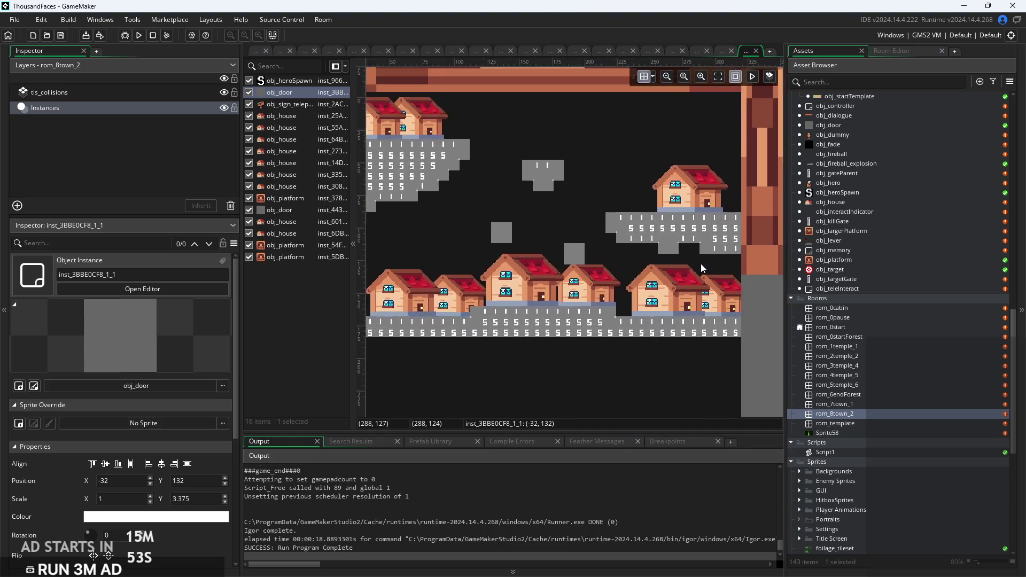
{"action": "scroll", "coordinate": [684, 200], "scroll_direction": "down", "scroll_amount": 1}
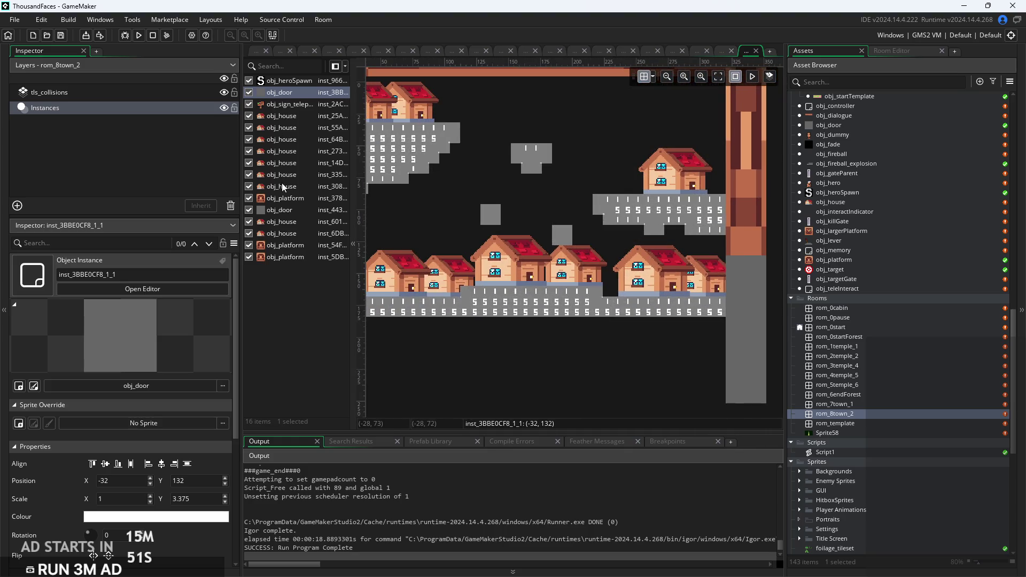
{"action": "left_click", "coordinate": [284, 198]}
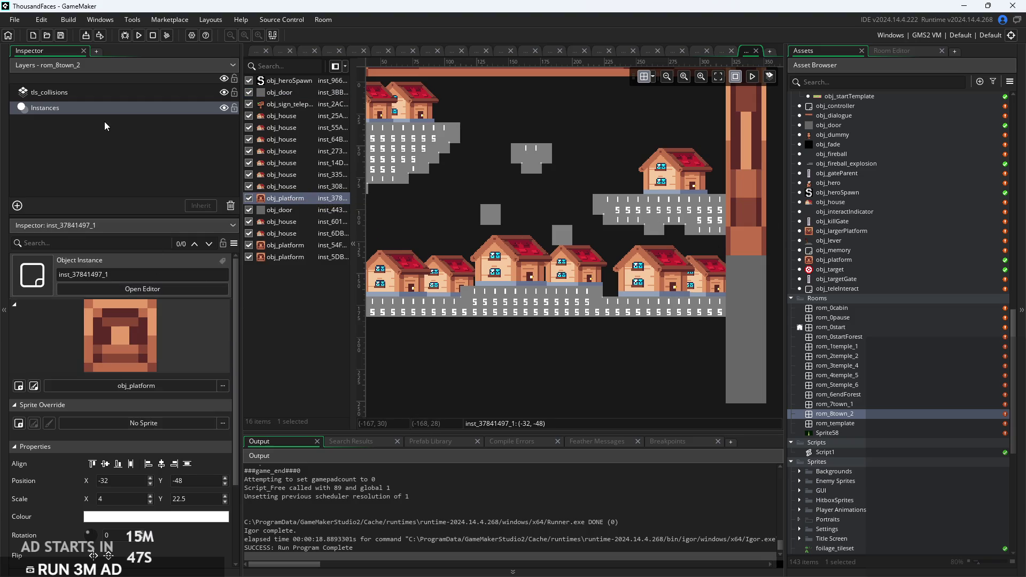
{"action": "left_click", "coordinate": [125, 94]}
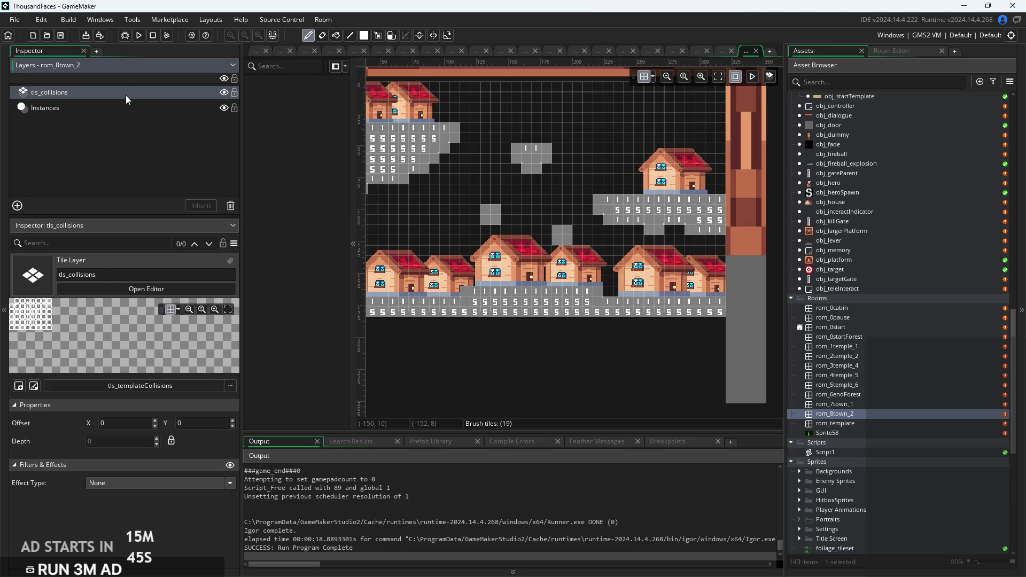
Erase the collision tiles on the upper-left staircase.
{"action": "scroll", "coordinate": [588, 244], "scroll_direction": "up", "scroll_amount": 2}
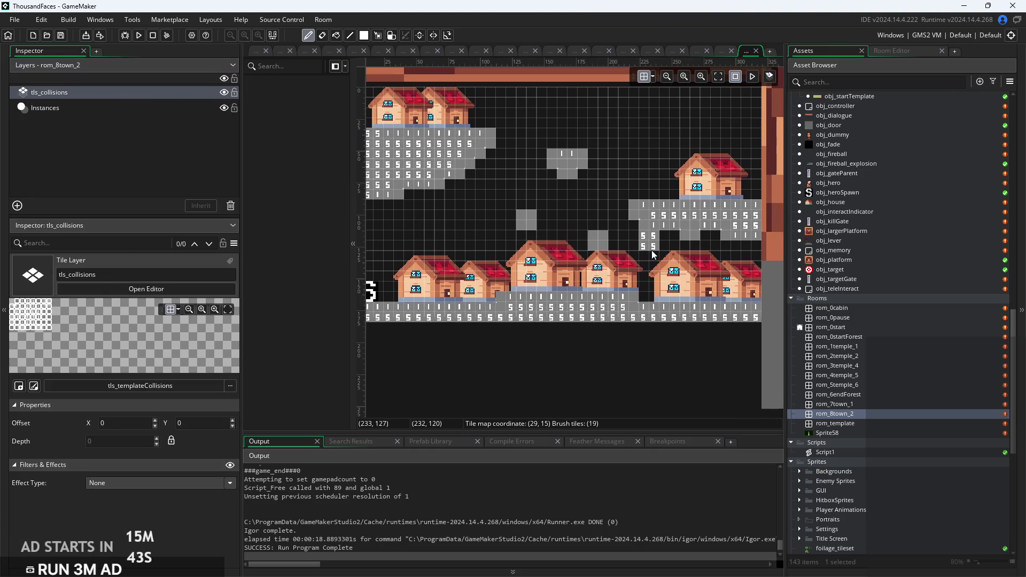
{"action": "scroll", "coordinate": [594, 243], "scroll_direction": "down", "scroll_amount": 1}
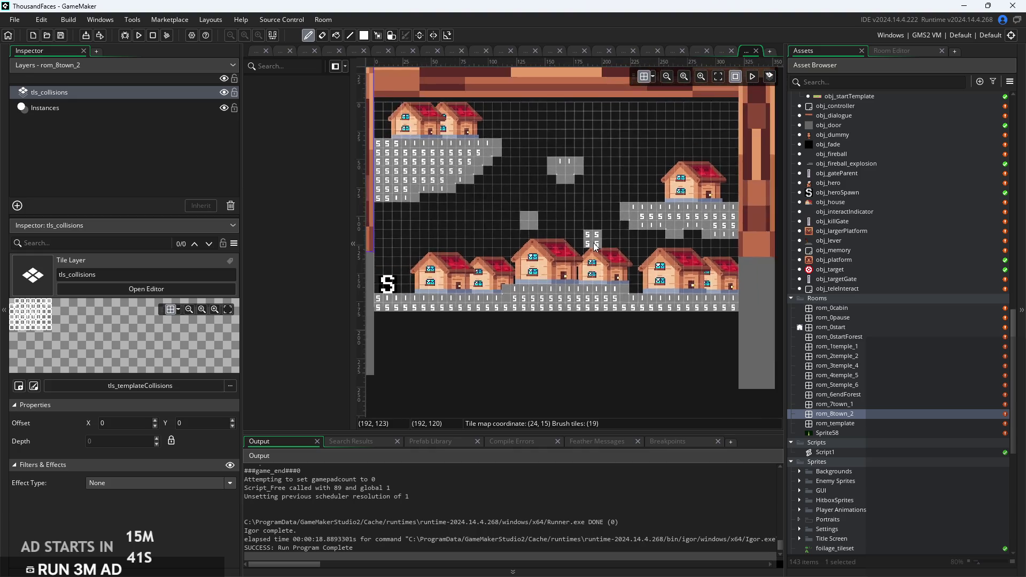
{"action": "mouse_move", "coordinate": [386, 212]}
{"action": "left_mouse_down"}
{"action": "mouse_move", "coordinate": [422, 128]}
{"action": "mouse_move", "coordinate": [398, 234]}
{"action": "mouse_move", "coordinate": [441, 115]}
{"action": "mouse_move", "coordinate": [427, 220]}
{"action": "mouse_move", "coordinate": [502, 155]}
{"action": "mouse_move", "coordinate": [558, 165]}
{"action": "mouse_move", "coordinate": [533, 227]}
{"action": "mouse_move", "coordinate": [565, 239]}
{"action": "mouse_move", "coordinate": [643, 228]}
{"action": "mouse_move", "coordinate": [662, 203]}
{"action": "mouse_move", "coordinate": [637, 213]}
{"action": "mouse_move", "coordinate": [720, 219]}
{"action": "mouse_move", "coordinate": [733, 257]}
{"action": "mouse_move", "coordinate": [733, 238]}
{"action": "mouse_move", "coordinate": [649, 225]}
{"action": "left_mouse_up"}
On the Instances layer, reposition the upper houses, placing the middle one at 128,32.
{"action": "left_click", "coordinate": [74, 110]}
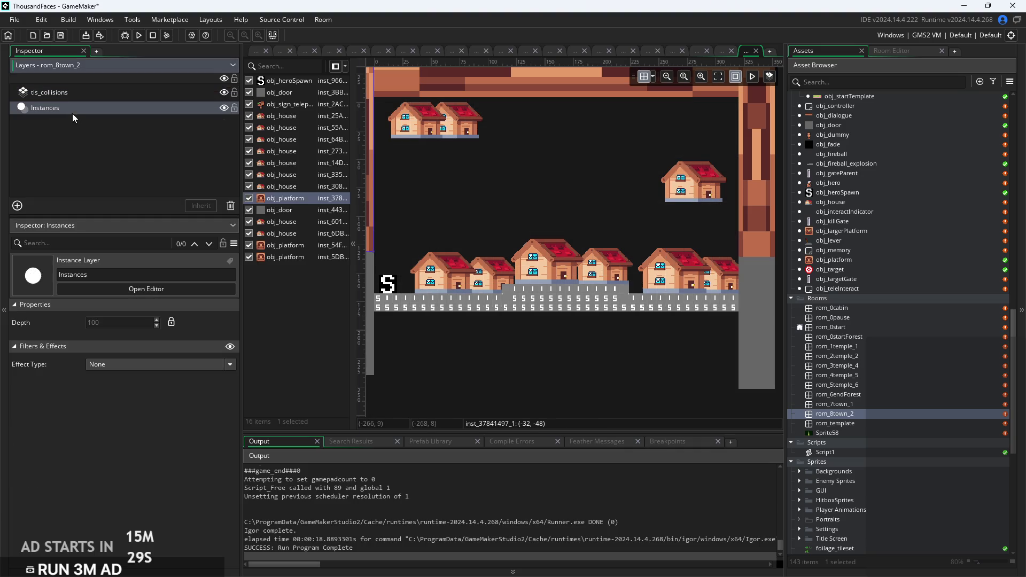
{"action": "mouse_move", "coordinate": [396, 134]}
{"action": "left_mouse_down"}
{"action": "mouse_move", "coordinate": [489, 256]}
{"action": "mouse_move", "coordinate": [473, 256]}
{"action": "mouse_move", "coordinate": [486, 258]}
{"action": "mouse_move", "coordinate": [478, 201]}
{"action": "mouse_move", "coordinate": [578, 208]}
{"action": "mouse_move", "coordinate": [592, 197]}
{"action": "left_mouse_up"}
{"action": "left_click_drag", "start_coordinate": [453, 121], "coordinate": [413, 186]}
{"action": "mouse_move", "coordinate": [576, 197]}
{"action": "left_mouse_down"}
{"action": "mouse_move", "coordinate": [540, 170]}
{"action": "mouse_move", "coordinate": [549, 163]}
{"action": "left_mouse_up"}
{"action": "left_click", "coordinate": [275, 210]}
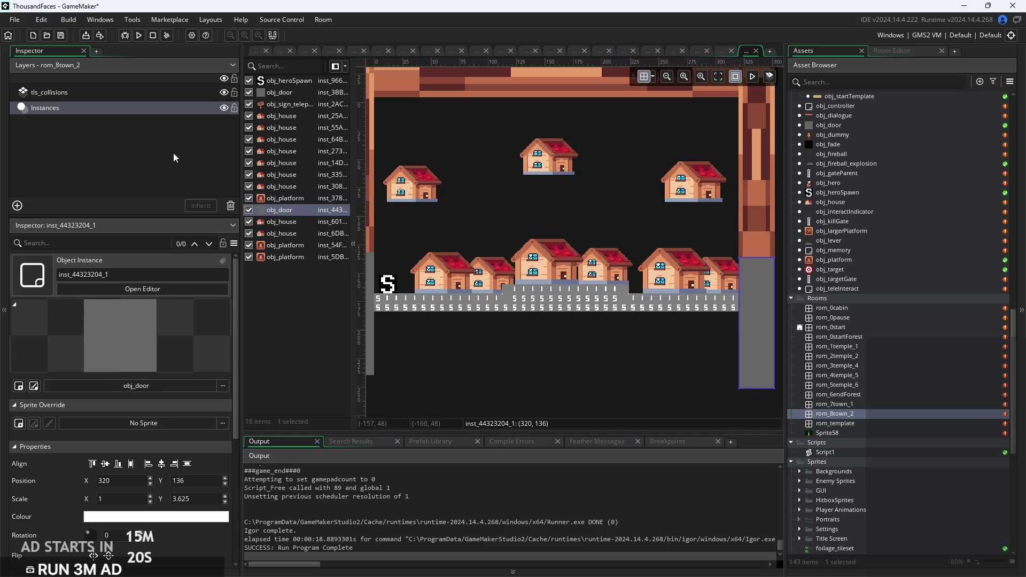
{"action": "left_click", "coordinate": [99, 97]}
Paint collision tiles beside the 2x2 block and under the top-centre house, undoing two strokes.
{"action": "scroll", "coordinate": [520, 189], "scroll_direction": "up", "scroll_amount": 2}
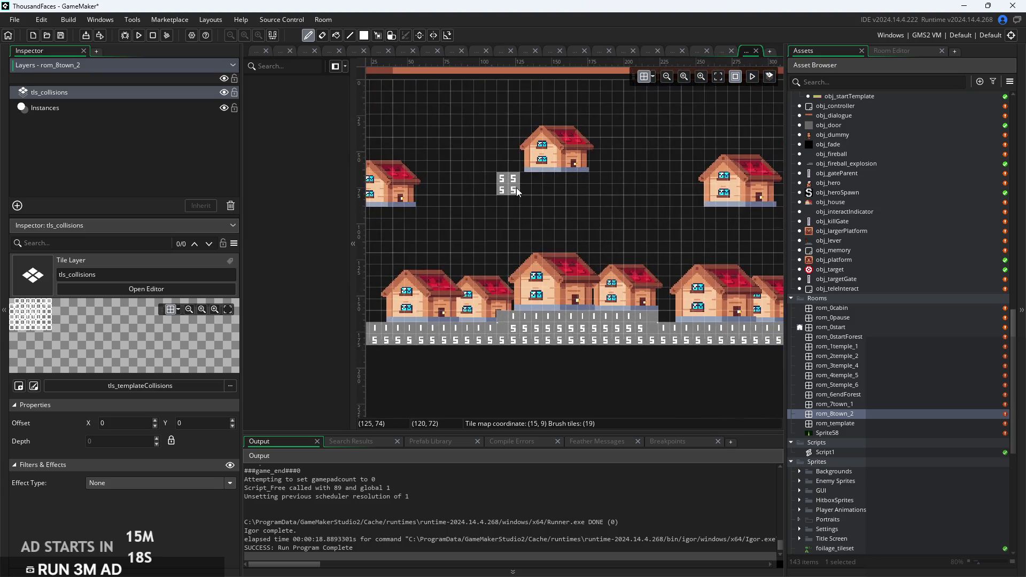
{"action": "left_click_drag", "start_coordinate": [517, 188], "coordinate": [587, 187]}
{"action": "left_click", "coordinate": [519, 203]}
{"action": "left_click", "coordinate": [573, 207]}
{"action": "mouse_move", "coordinate": [549, 205]}
{"action": "left_mouse_down"}
{"action": "mouse_move", "coordinate": [571, 201]}
{"action": "mouse_move", "coordinate": [548, 224]}
{"action": "mouse_move", "coordinate": [528, 224]}
{"action": "left_mouse_up"}
{"action": "left_click", "coordinate": [526, 224]}
{"action": "key", "text": "ctrl+z"}
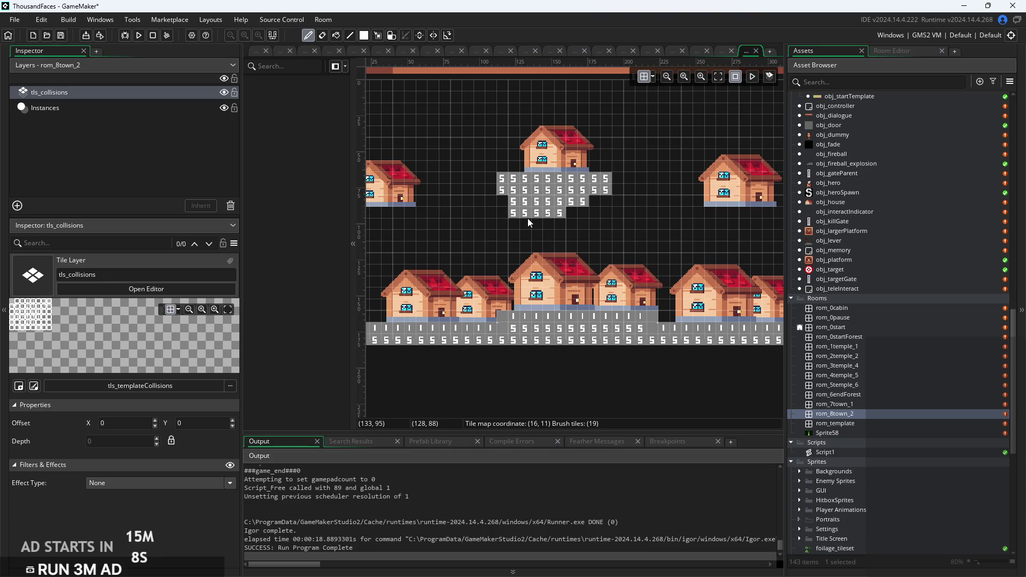
{"action": "key", "text": "ctrl+z"}
{"action": "key", "text": "ctrl+z"}
Paint 2x2 stepping blocks and a six-tile collision row under the right house.
{"action": "left_click_drag", "start_coordinate": [640, 212], "coordinate": [653, 224]}
{"action": "scroll", "coordinate": [694, 261], "scroll_direction": "down", "scroll_amount": 1}
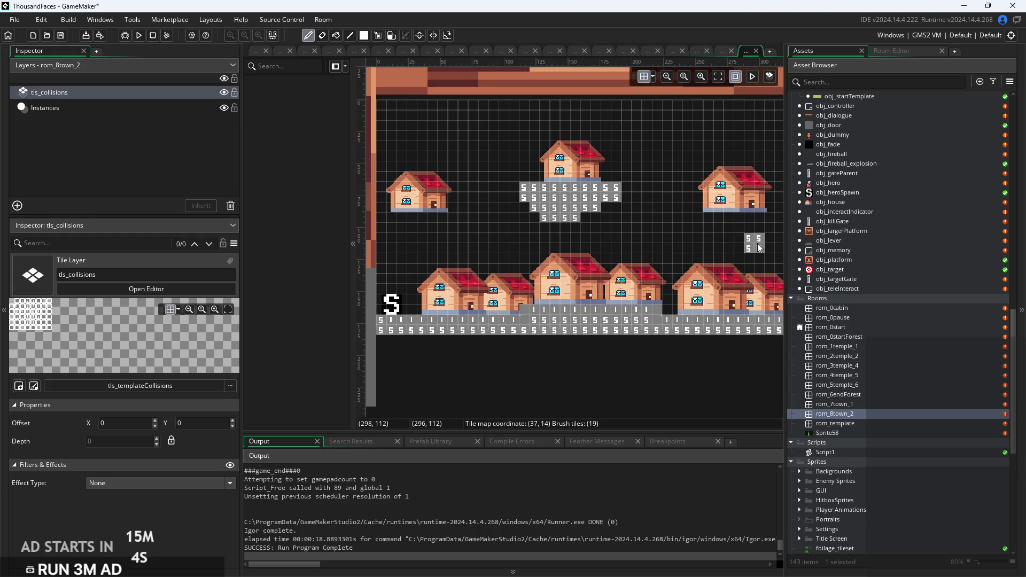
{"action": "left_click", "coordinate": [649, 271]}
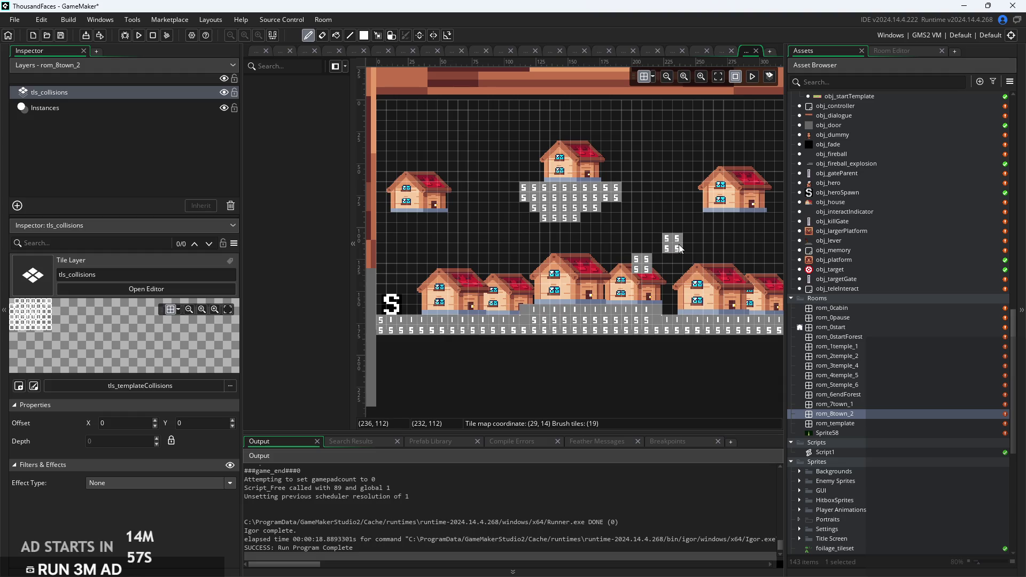
{"action": "left_click", "coordinate": [679, 248]}
{"action": "left_click", "coordinate": [703, 229]}
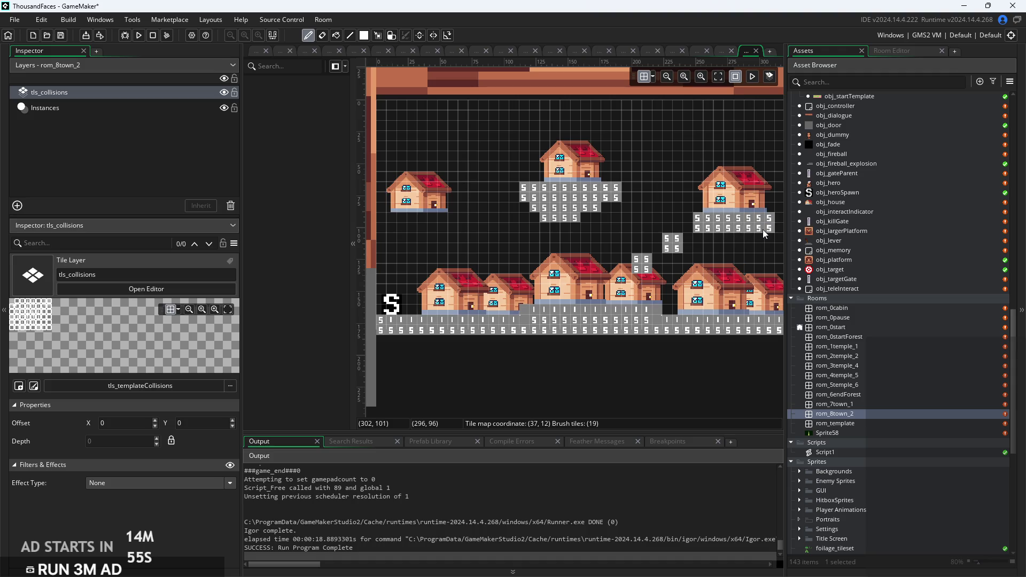
{"action": "left_click", "coordinate": [722, 241]}
{"action": "left_click_drag", "start_coordinate": [724, 242], "coordinate": [749, 239]}
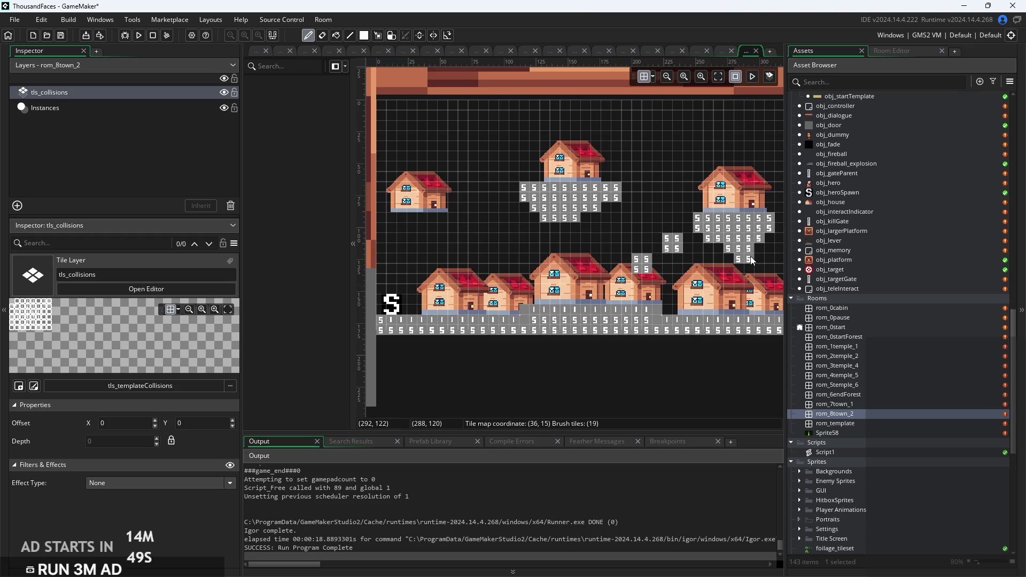
Tidy the right house's collision by erasing stray tiles and adding a vertical tile column.
{"action": "right_click", "coordinate": [757, 258]}
{"action": "right_click", "coordinate": [761, 248]}
{"action": "left_click_drag", "start_coordinate": [749, 260], "coordinate": [760, 262]}
{"action": "key", "text": "ctrl+z"}
{"action": "left_click", "coordinate": [770, 250]}
{"action": "left_click_drag", "start_coordinate": [776, 224], "coordinate": [761, 259]}
{"action": "left_click", "coordinate": [650, 233]}
{"action": "scroll", "coordinate": [662, 259], "scroll_direction": "down", "scroll_amount": 1}
{"action": "key", "text": "ctrl+z"}
Paint collision blocks under the left house and fill the gaps in the left island.
{"action": "left_click", "coordinate": [438, 235]}
{"action": "scroll", "coordinate": [482, 217], "scroll_direction": "up", "scroll_amount": 2}
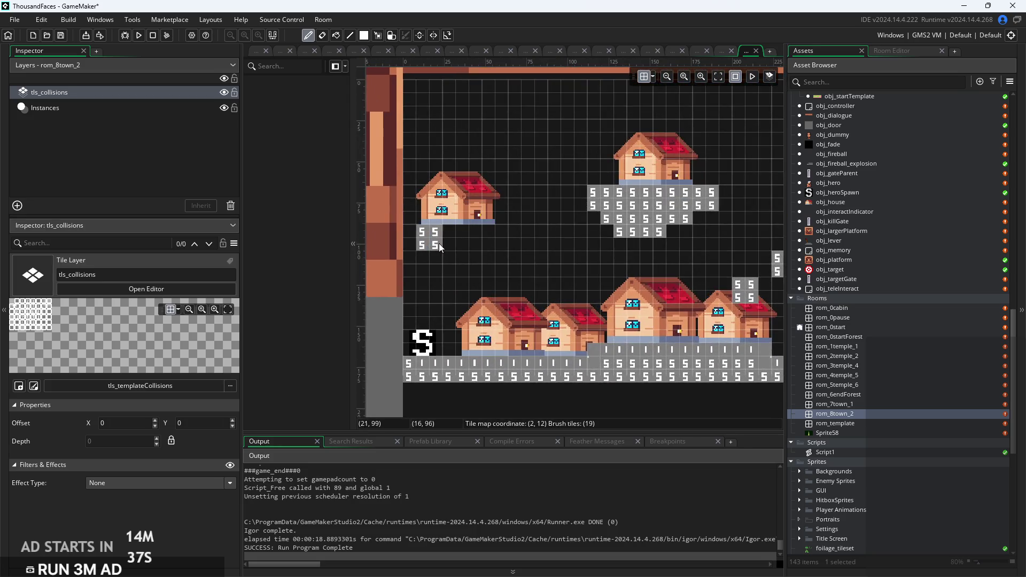
{"action": "left_click_drag", "start_coordinate": [409, 244], "coordinate": [490, 244]}
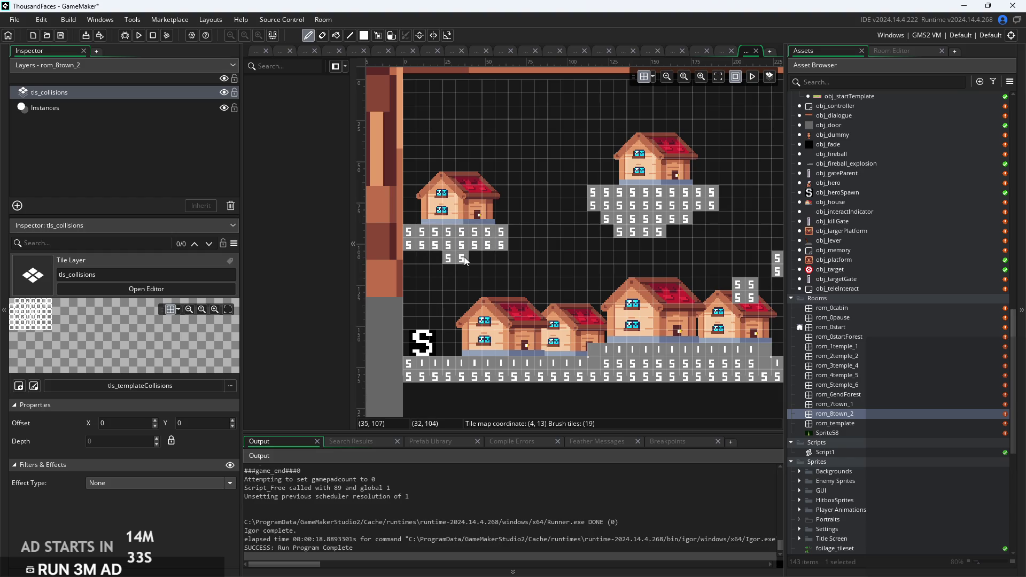
{"action": "left_click", "coordinate": [483, 271]}
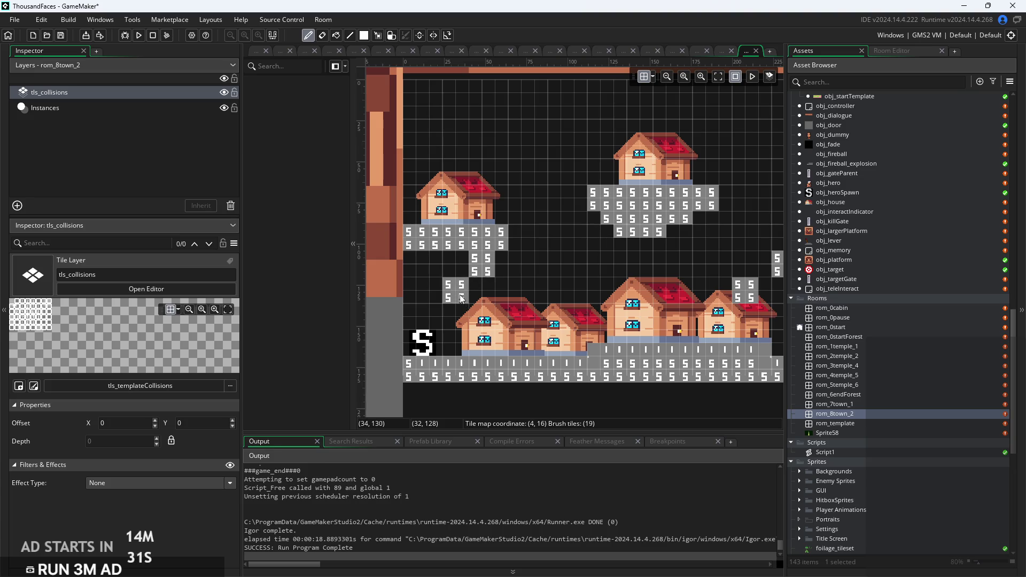
{"action": "left_click", "coordinate": [424, 301]}
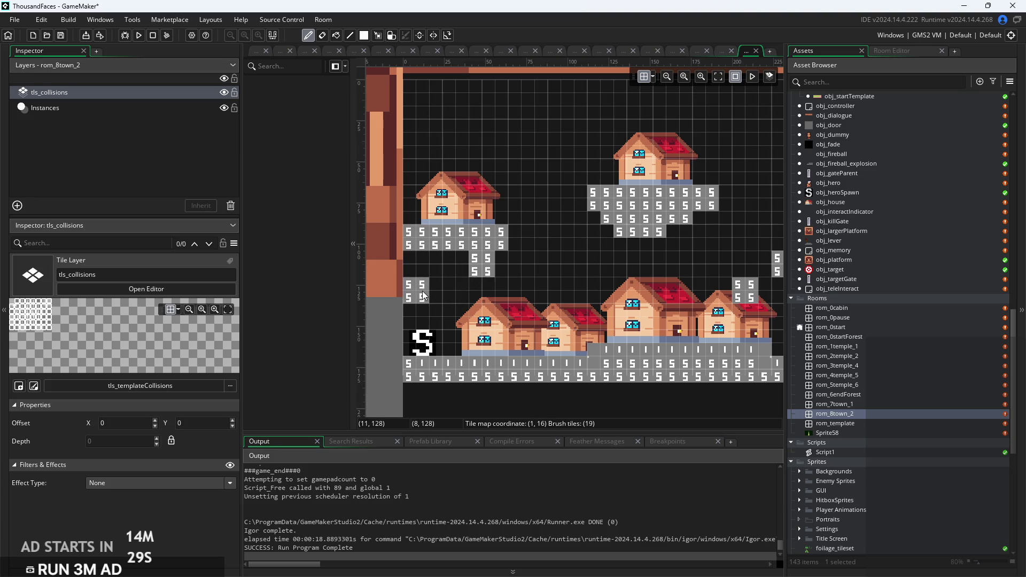
{"action": "left_click", "coordinate": [443, 287]}
{"action": "left_click", "coordinate": [459, 287]}
{"action": "left_click", "coordinate": [458, 272]}
{"action": "left_click_drag", "start_coordinate": [443, 270], "coordinate": [422, 271]}
Add collision tiles and a 2x2 block under the middle island.
{"action": "scroll", "coordinate": [474, 293], "scroll_direction": "down", "scroll_amount": 2}
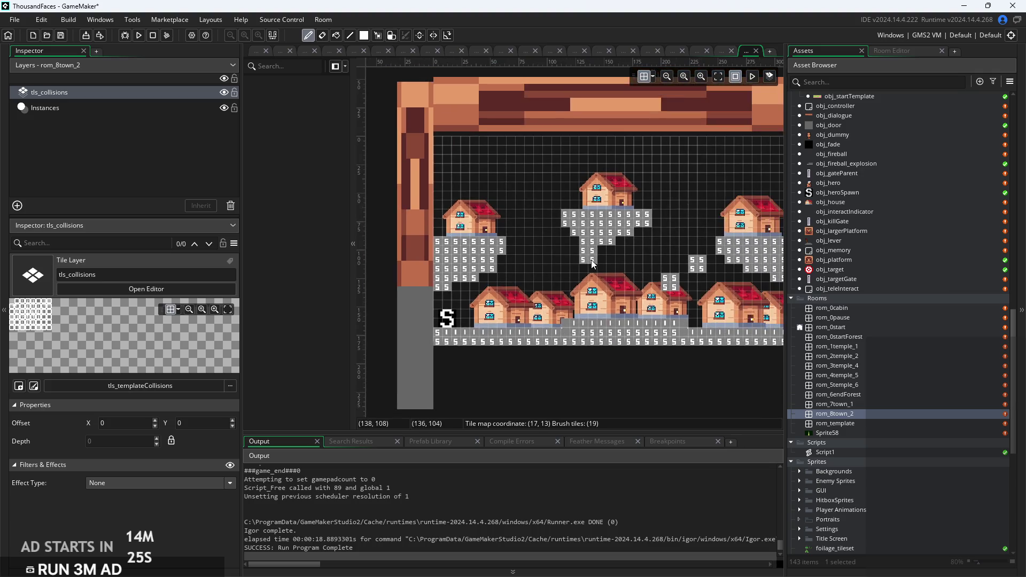
{"action": "scroll", "coordinate": [473, 293], "scroll_direction": "up", "scroll_amount": 2}
{"action": "left_click_drag", "start_coordinate": [510, 262], "coordinate": [527, 263]}
{"action": "left_click_drag", "start_coordinate": [609, 259], "coordinate": [621, 258]}
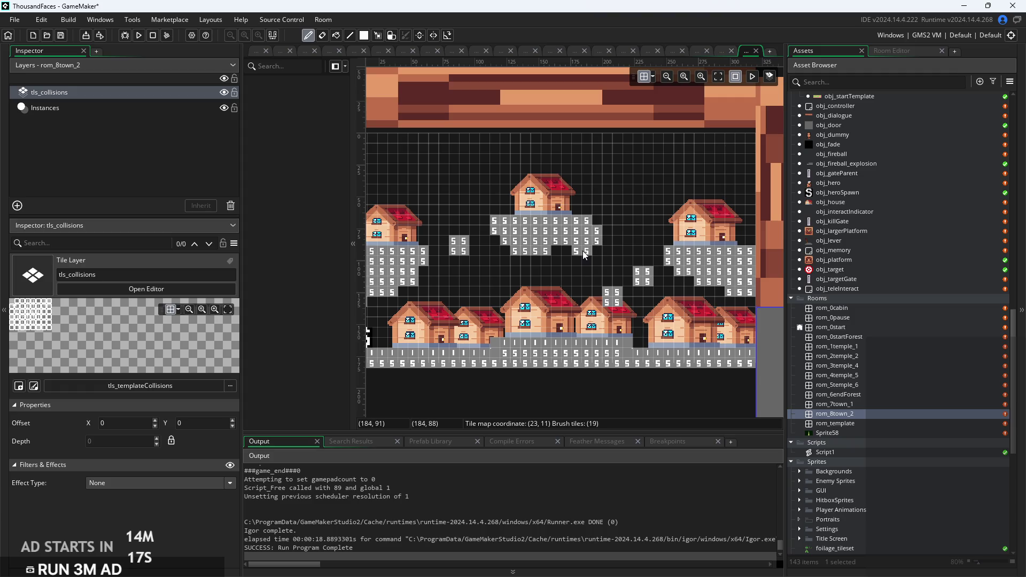
{"action": "scroll", "coordinate": [575, 323], "scroll_direction": "down", "scroll_amount": 2}
{"action": "scroll", "coordinate": [480, 318], "scroll_direction": "up", "scroll_amount": 2}
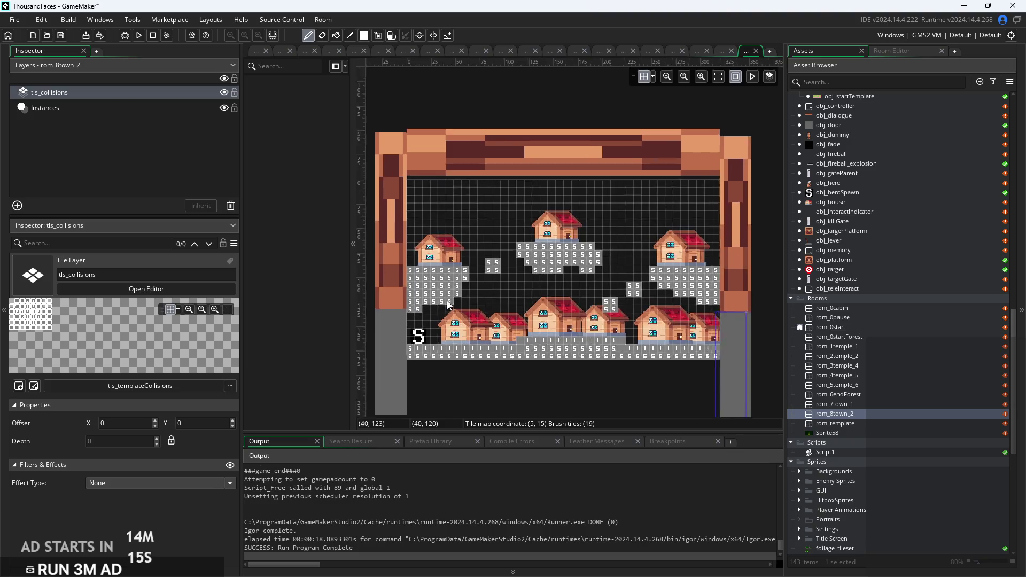
{"action": "left_click", "coordinate": [143, 109]}
Move the top-left house to 0,56 and check the houses near the room's left edge.
{"action": "left_click_drag", "start_coordinate": [439, 235], "coordinate": [427, 237]}
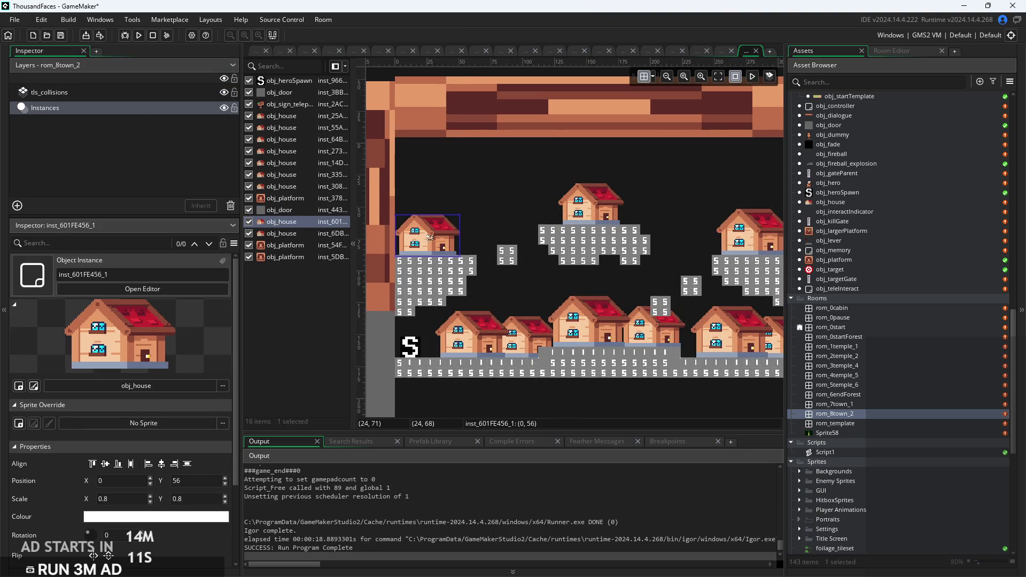
{"action": "left_click", "coordinate": [564, 297]}
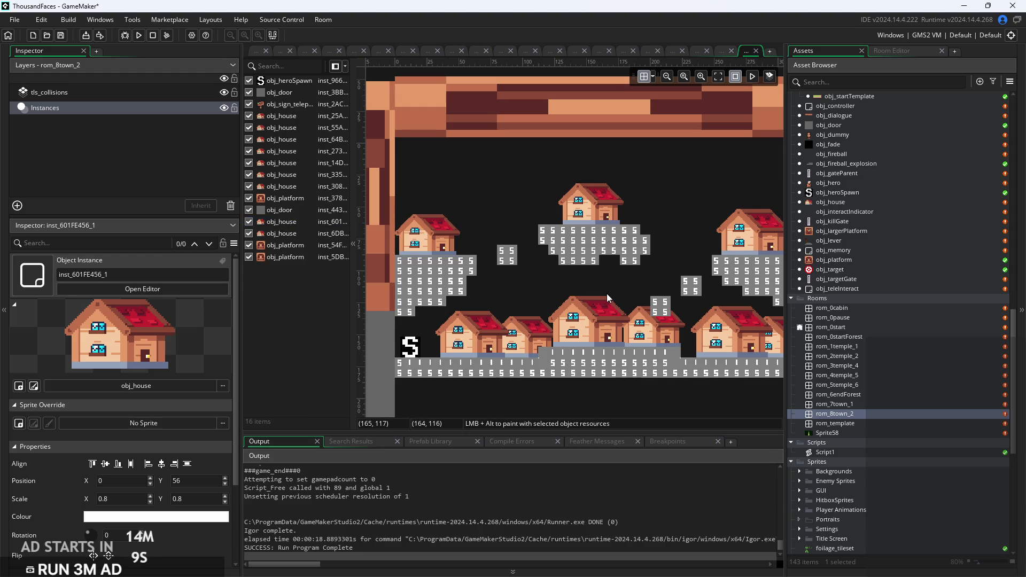
{"action": "scroll", "coordinate": [607, 293], "scroll_direction": "up", "scroll_amount": 1}
{"action": "left_click_drag", "start_coordinate": [490, 326], "coordinate": [608, 304]}
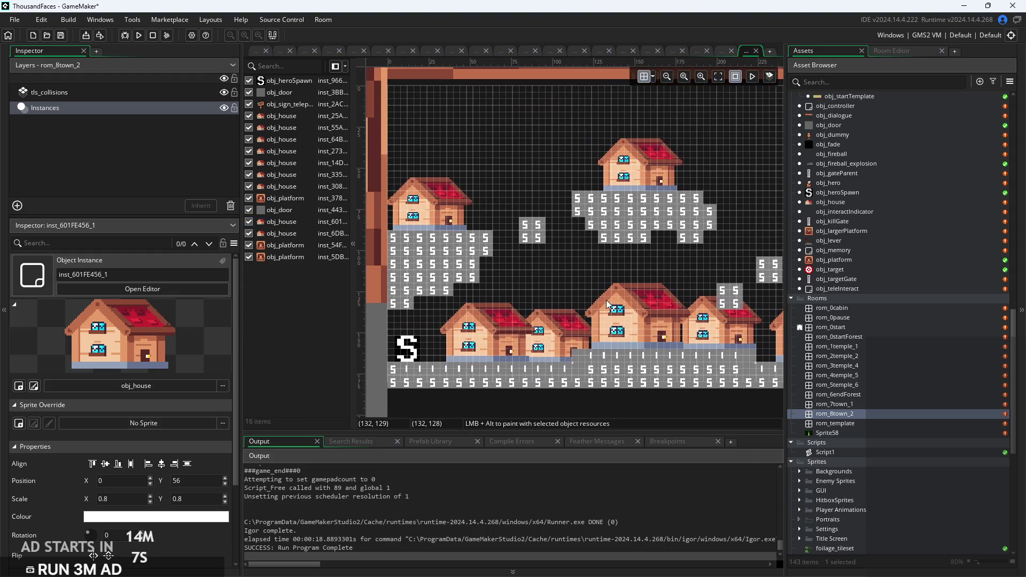
{"action": "left_click", "coordinate": [449, 222]}
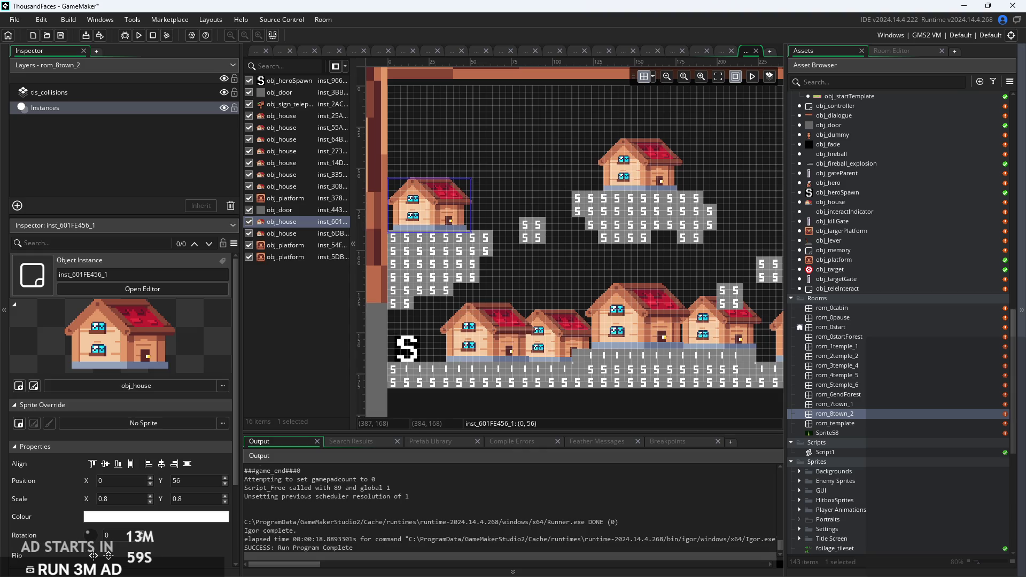
{"action": "mouse_move", "coordinate": [681, 407]}
{"action": "left_mouse_down"}
{"action": "mouse_move", "coordinate": [601, 380]}
{"action": "mouse_move", "coordinate": [714, 390]}
{"action": "left_mouse_up"}
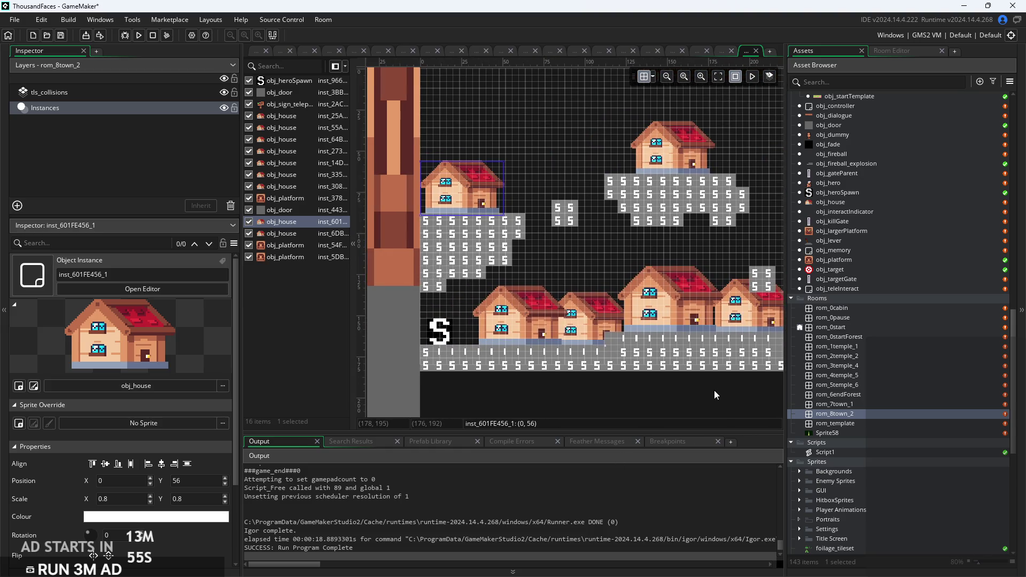
{"action": "left_click", "coordinate": [520, 318]}
{"action": "left_click", "coordinate": [547, 254]}
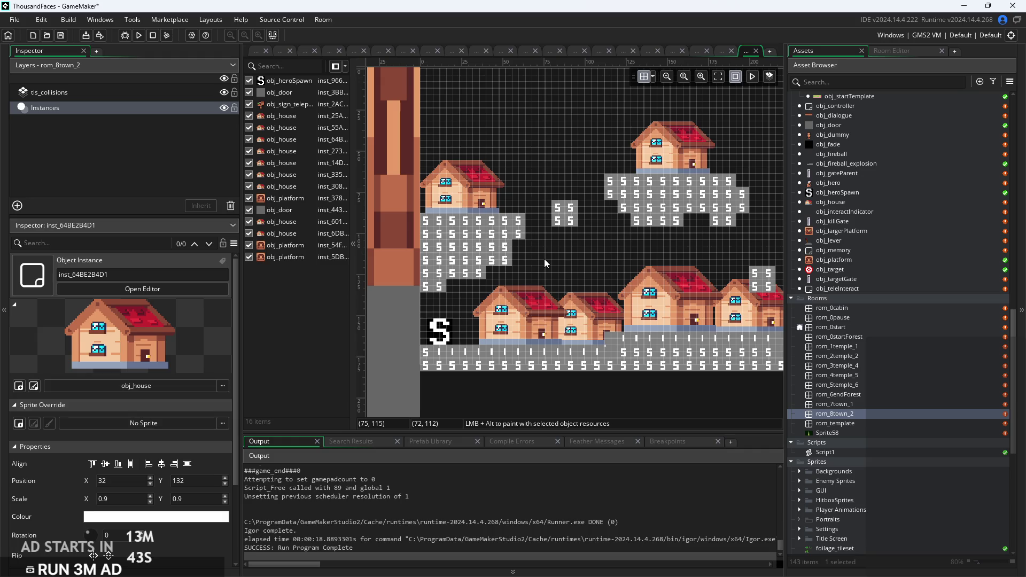
Delete the lower-row house at 216,128.
{"action": "scroll", "coordinate": [554, 248], "scroll_direction": "right", "scroll_amount": 2}
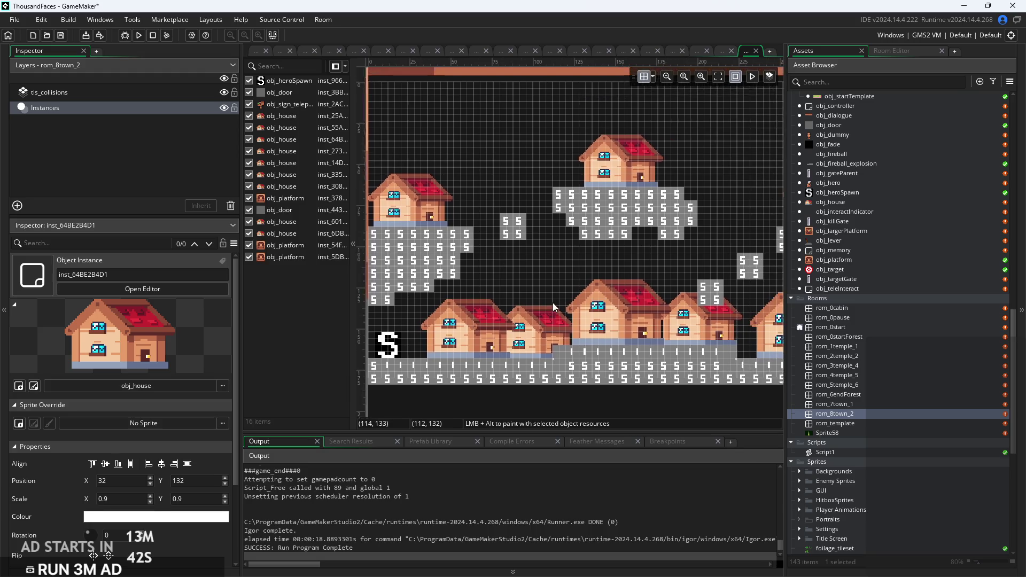
{"action": "scroll", "coordinate": [521, 289], "scroll_direction": "right", "scroll_amount": 3}
{"action": "scroll", "coordinate": [481, 337], "scroll_direction": "up", "scroll_amount": 2}
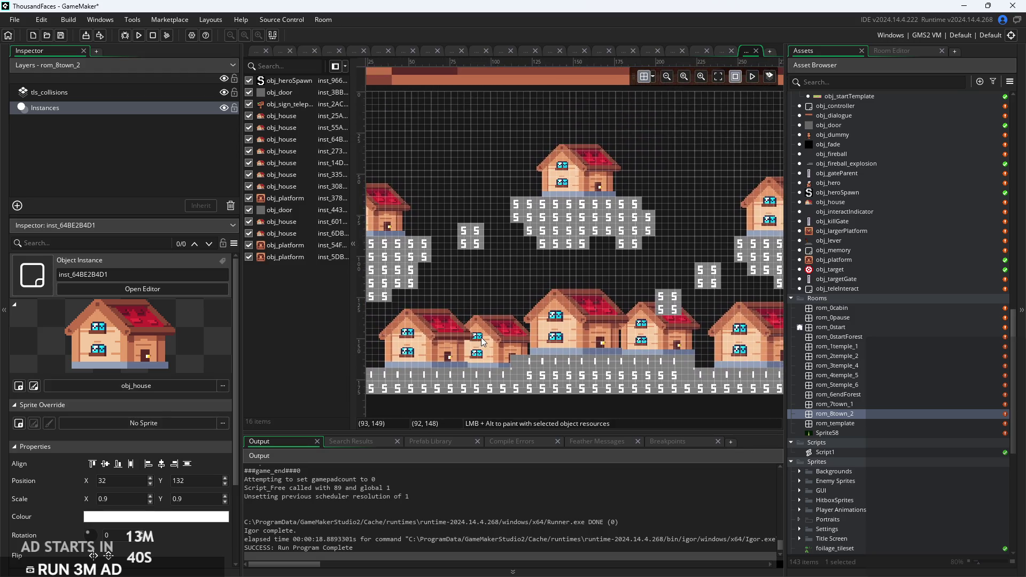
{"action": "scroll", "coordinate": [596, 292], "scroll_direction": "right", "scroll_amount": 2}
{"action": "scroll", "coordinate": [596, 292], "scroll_direction": "down", "scroll_amount": 1}
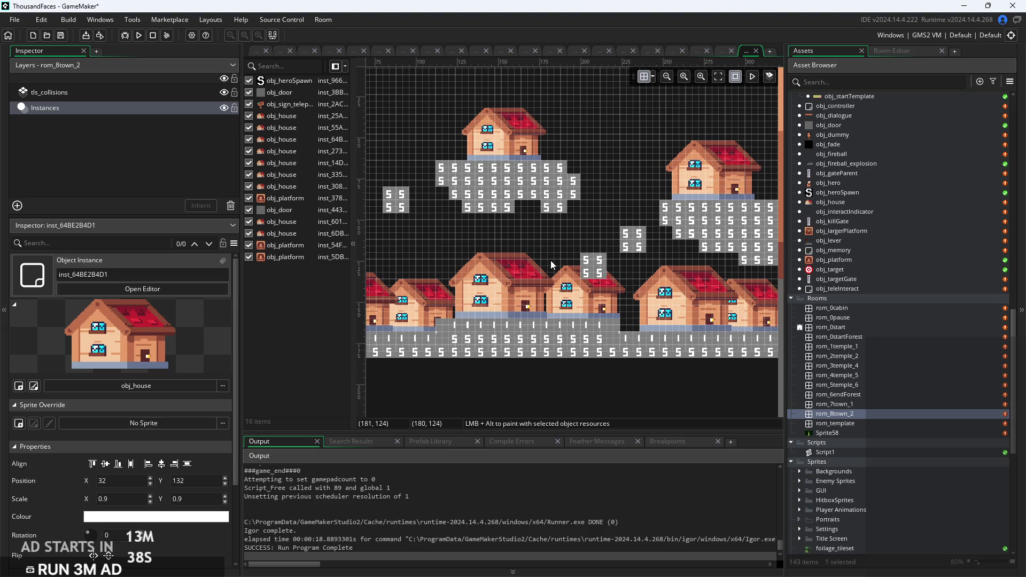
{"action": "left_click", "coordinate": [667, 306]}
{"action": "left_click_drag", "start_coordinate": [668, 306], "coordinate": [668, 312]}
{"action": "key", "text": "Delete"}
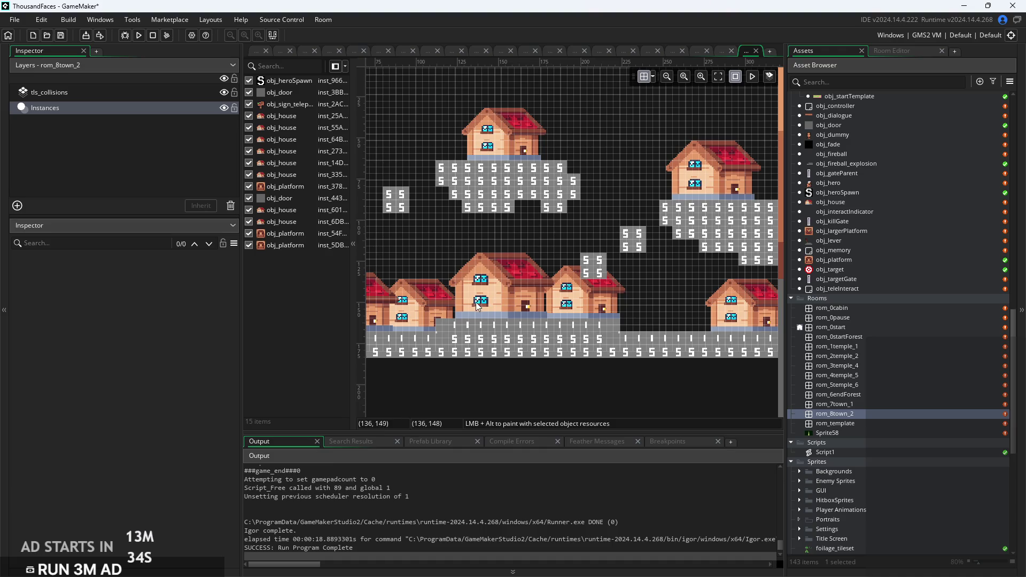
Erase the ground row of 'I' collision tiles, then select the teleport sign.
{"action": "left_click", "coordinate": [164, 92]}
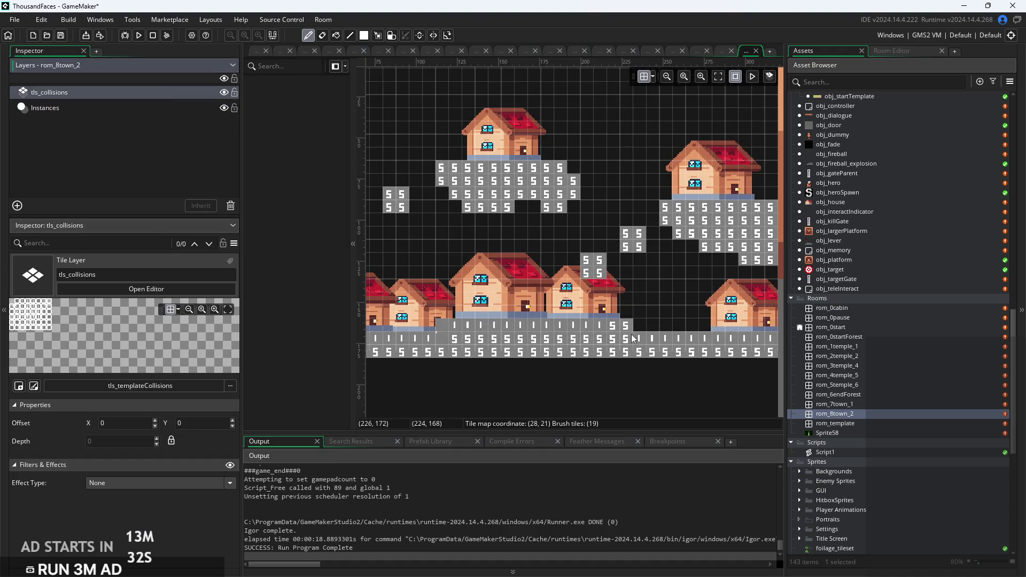
{"action": "mouse_move", "coordinate": [447, 329]}
{"action": "left_mouse_down"}
{"action": "mouse_move", "coordinate": [614, 328]}
{"action": "mouse_move", "coordinate": [588, 334]}
{"action": "left_mouse_up"}
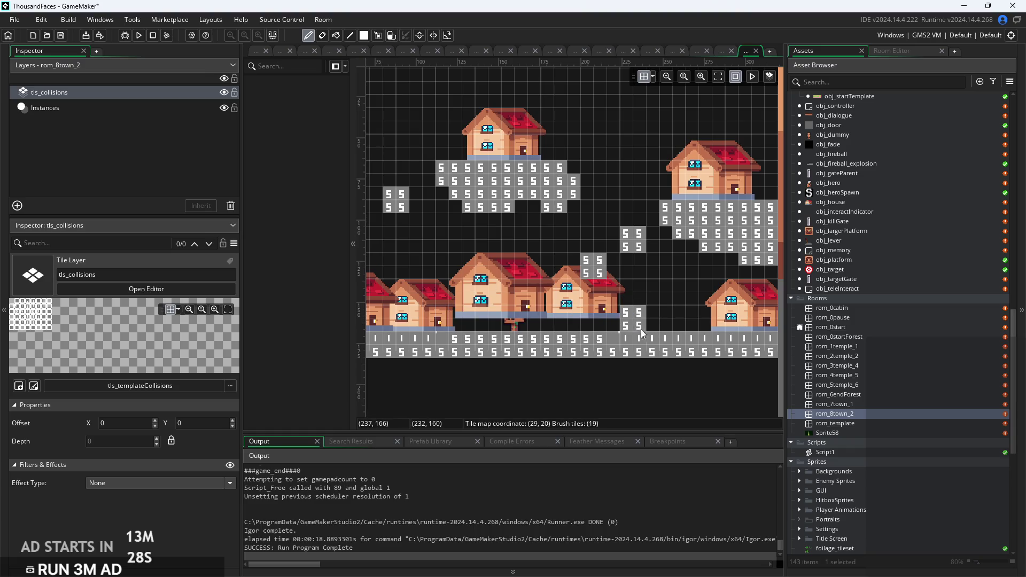
{"action": "left_click", "coordinate": [515, 324]}
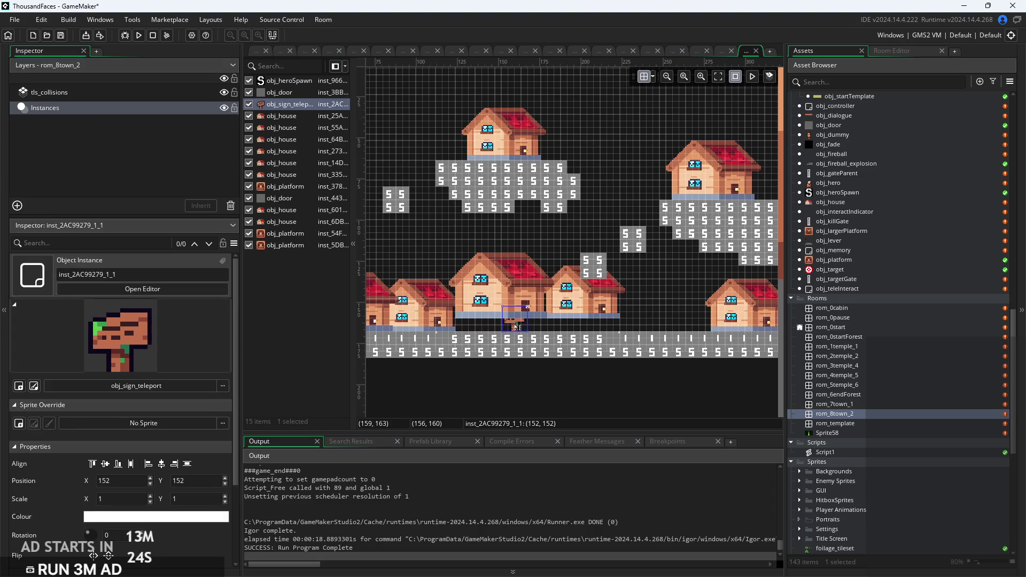
Delete the teleport sign and move lower houses to x 56 and x 80.
{"action": "key", "text": "Delete"}
{"action": "left_click", "coordinate": [482, 303]}
{"action": "left_click_drag", "start_coordinate": [480, 302], "coordinate": [379, 303]}
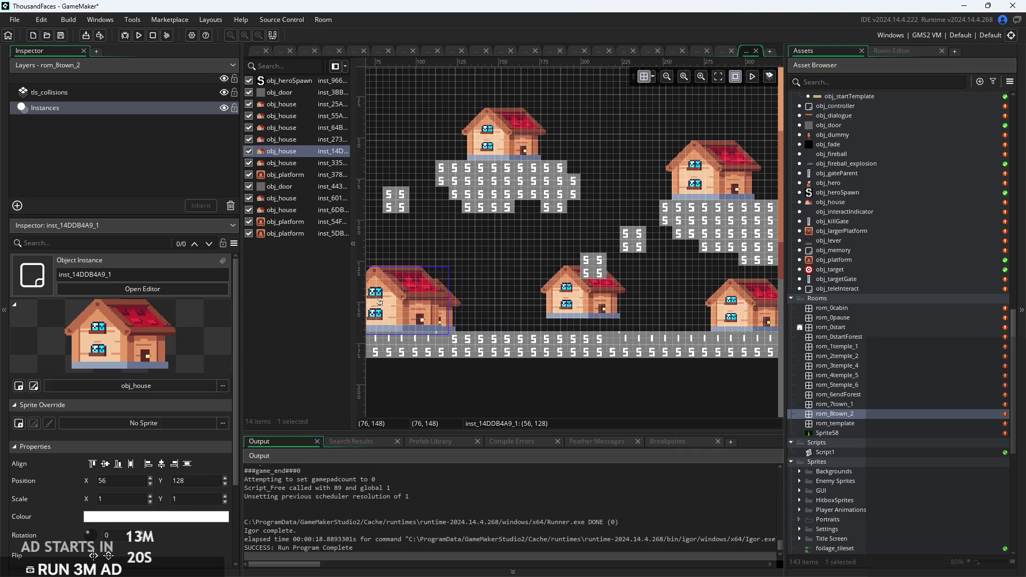
{"action": "left_click_drag", "start_coordinate": [454, 307], "coordinate": [468, 307]}
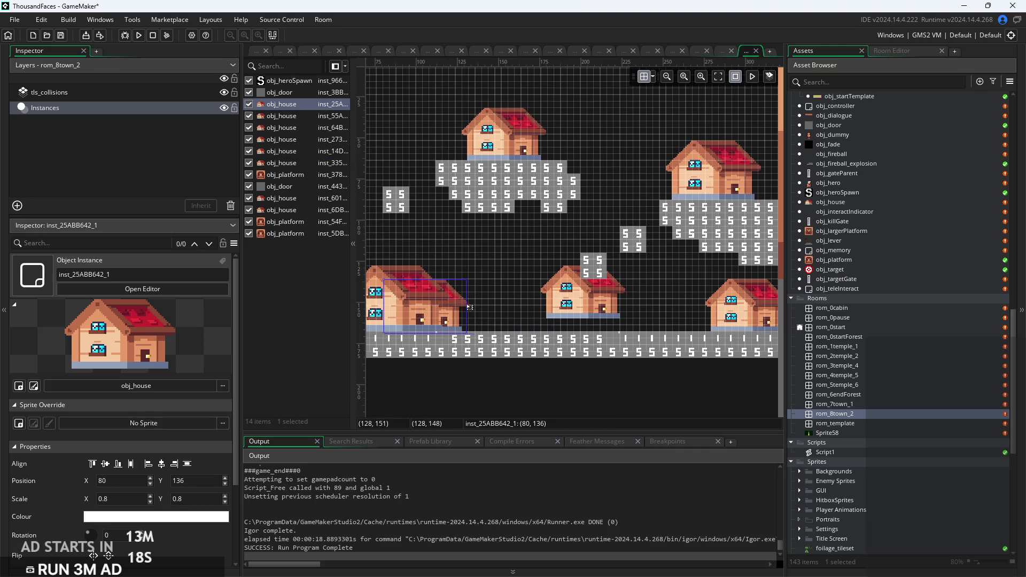
{"action": "mouse_move", "coordinate": [578, 303]}
{"action": "left_mouse_down"}
{"action": "mouse_move", "coordinate": [486, 316]}
{"action": "mouse_move", "coordinate": [667, 306]}
{"action": "left_mouse_up"}
Duplicate a lower house, scale the copy to 0.9 on both axes, and raise it to y 132.
{"action": "key", "text": "ctrl+c"}
{"action": "key", "text": "ctrl+v"}
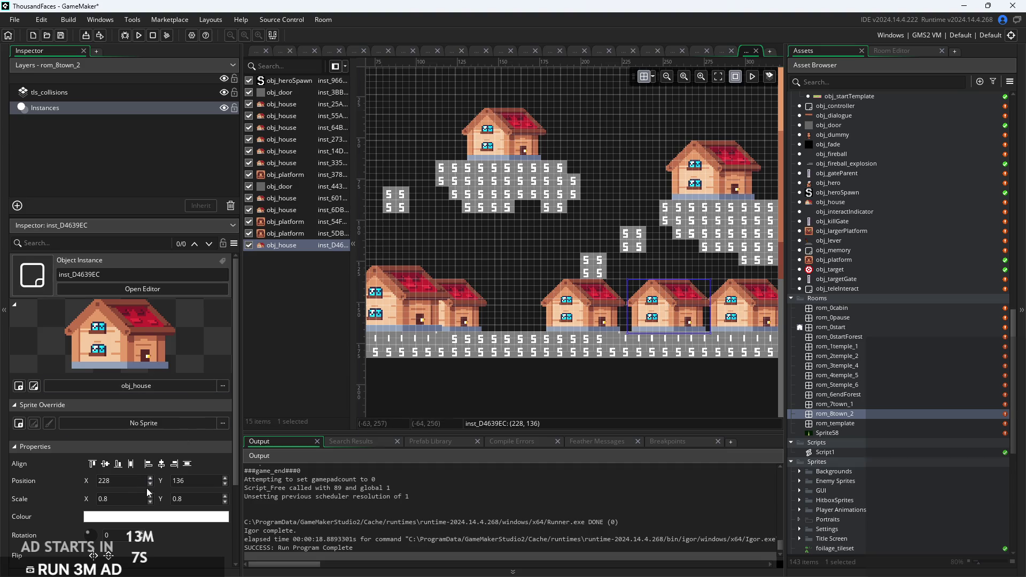
{"action": "left_click", "coordinate": [132, 500]}
{"action": "key", "text": "BackSpace"}
{"action": "type", "text": "9"}
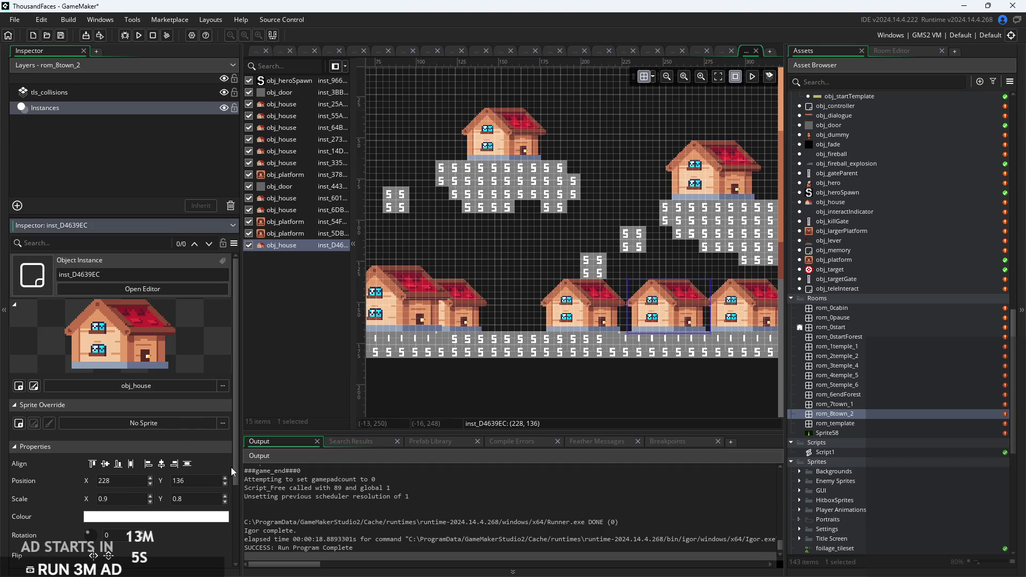
{"action": "left_click", "coordinate": [204, 498]}
{"action": "key", "text": "BackSpace"}
{"action": "type", "text": "9"}
{"action": "left_click", "coordinate": [663, 304]}
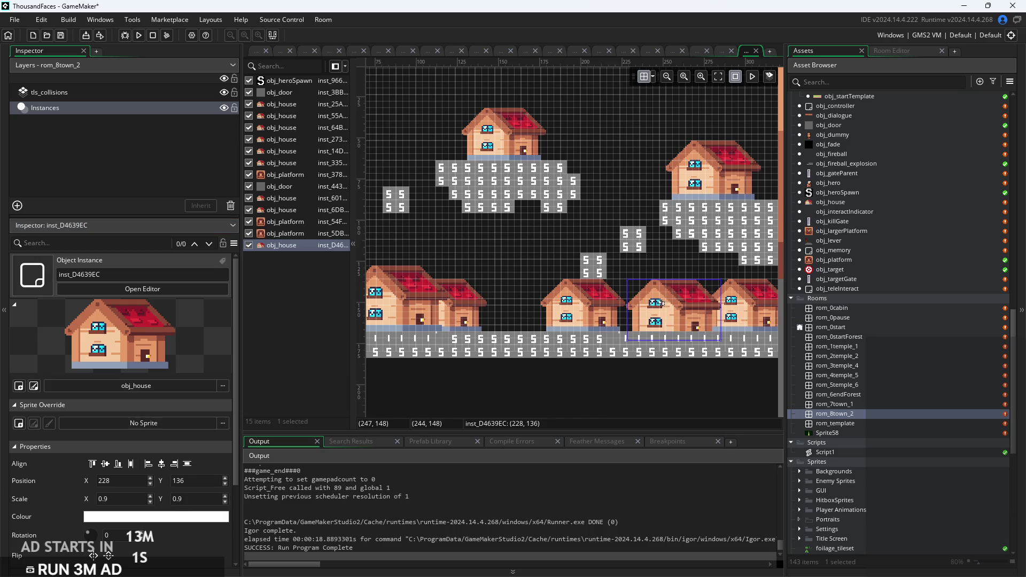
{"action": "left_click_drag", "start_coordinate": [663, 303], "coordinate": [662, 297]}
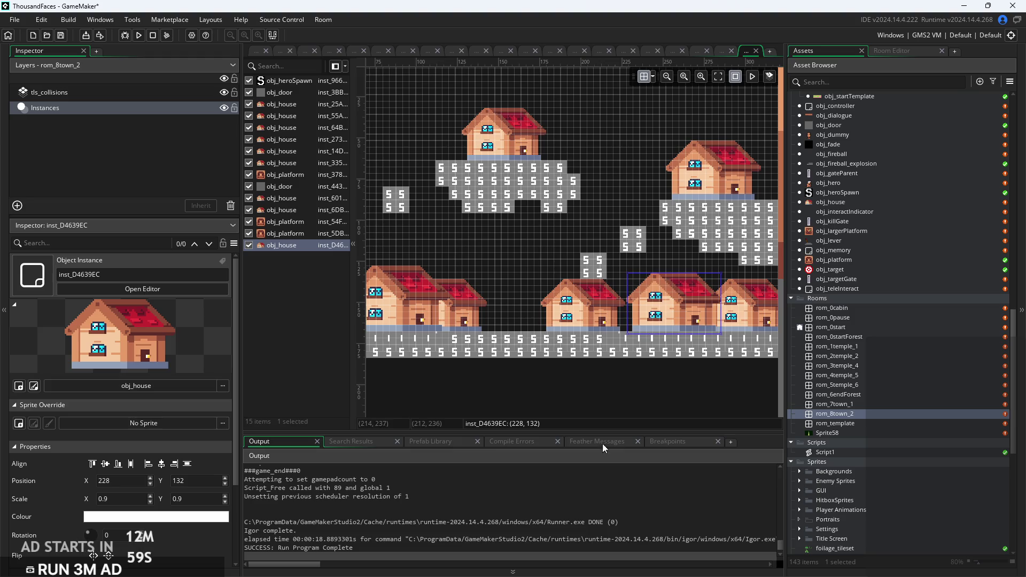
Copy the top-left house, experiment with resizing it, then delete the copy.
{"action": "scroll", "coordinate": [642, 408], "scroll_direction": "left", "scroll_amount": 5}
{"action": "scroll", "coordinate": [588, 413], "scroll_direction": "down", "scroll_amount": 2}
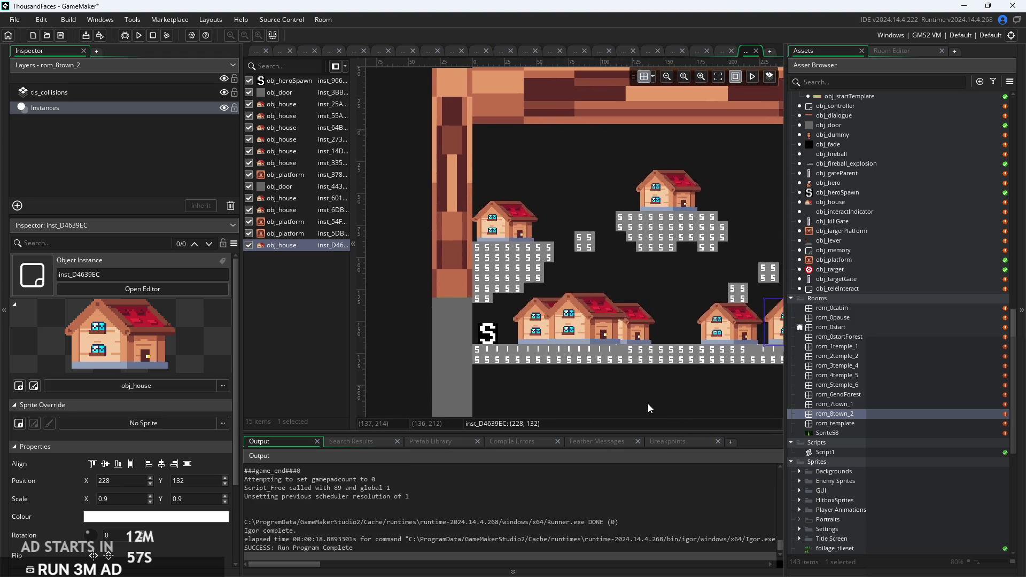
{"action": "left_click", "coordinate": [518, 209], "text": "ctrl"}
{"action": "scroll", "coordinate": [518, 209], "scroll_direction": "up", "scroll_amount": 2}
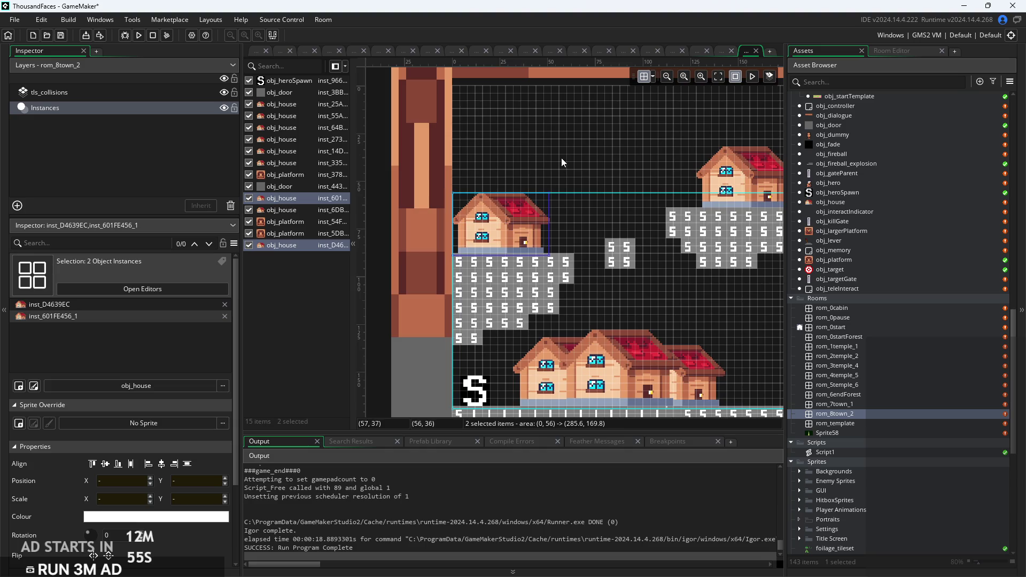
{"action": "left_click", "coordinate": [538, 203]}
{"action": "mouse_move", "coordinate": [537, 202]}
{"action": "left_mouse_down"}
{"action": "mouse_move", "coordinate": [516, 196]}
{"action": "mouse_move", "coordinate": [566, 225]}
{"action": "left_mouse_up"}
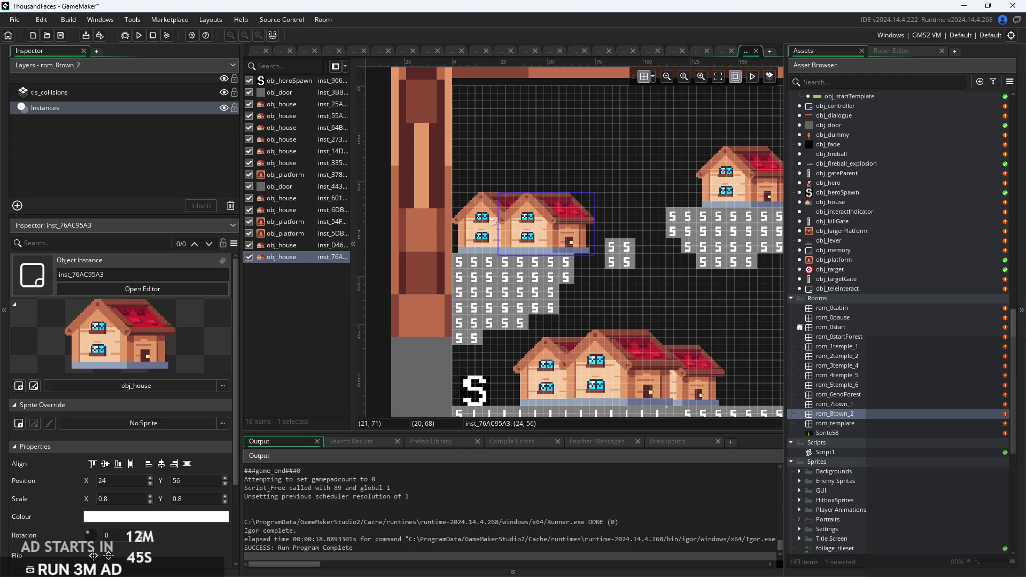
{"action": "mouse_move", "coordinate": [548, 193]}
{"action": "left_mouse_down"}
{"action": "mouse_move", "coordinate": [552, 133]}
{"action": "mouse_move", "coordinate": [543, 190]}
{"action": "left_mouse_up"}
{"action": "left_click_drag", "start_coordinate": [556, 229], "coordinate": [517, 229]}
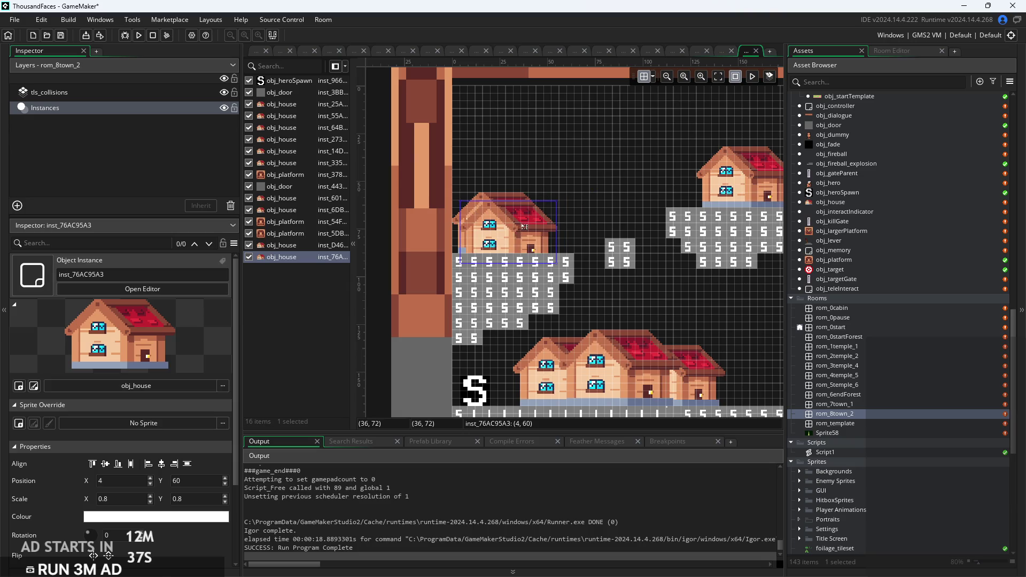
{"action": "key", "text": "Delete"}
Shift one lower house to 68,128 and move another left to x 144.
{"action": "left_click_drag", "start_coordinate": [566, 236], "coordinate": [493, 188]}
{"action": "scroll", "coordinate": [615, 275], "scroll_direction": "down", "scroll_amount": 3}
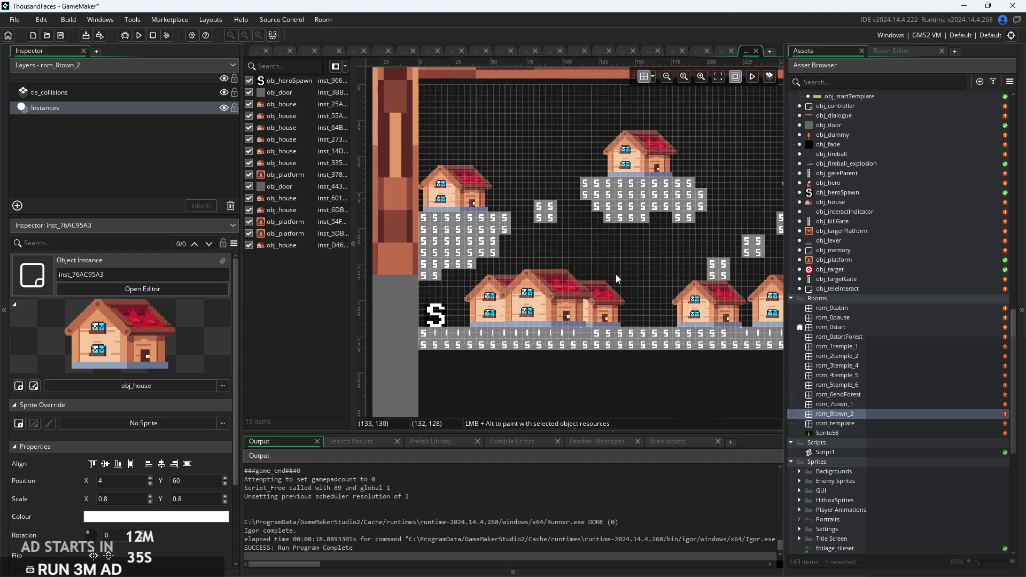
{"action": "mouse_move", "coordinate": [505, 269]}
{"action": "left_mouse_down"}
{"action": "mouse_move", "coordinate": [529, 272]}
{"action": "mouse_move", "coordinate": [494, 273]}
{"action": "left_mouse_up"}
{"action": "left_click", "coordinate": [601, 275]}
{"action": "left_click_drag", "start_coordinate": [601, 275], "coordinate": [561, 274]}
{"action": "left_click", "coordinate": [583, 331]}
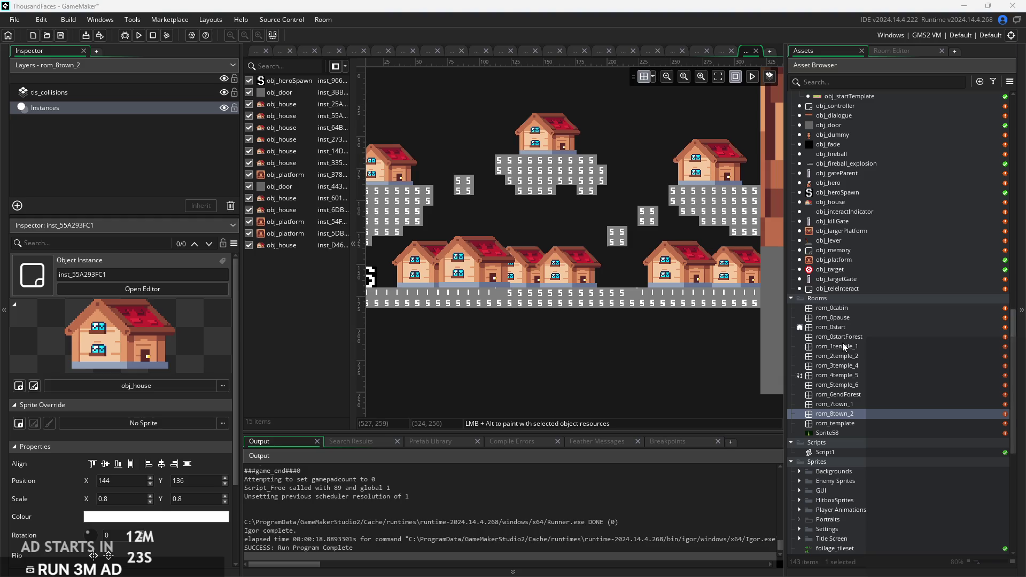
{"action": "scroll", "coordinate": [621, 265], "scroll_direction": "up", "scroll_amount": 2}
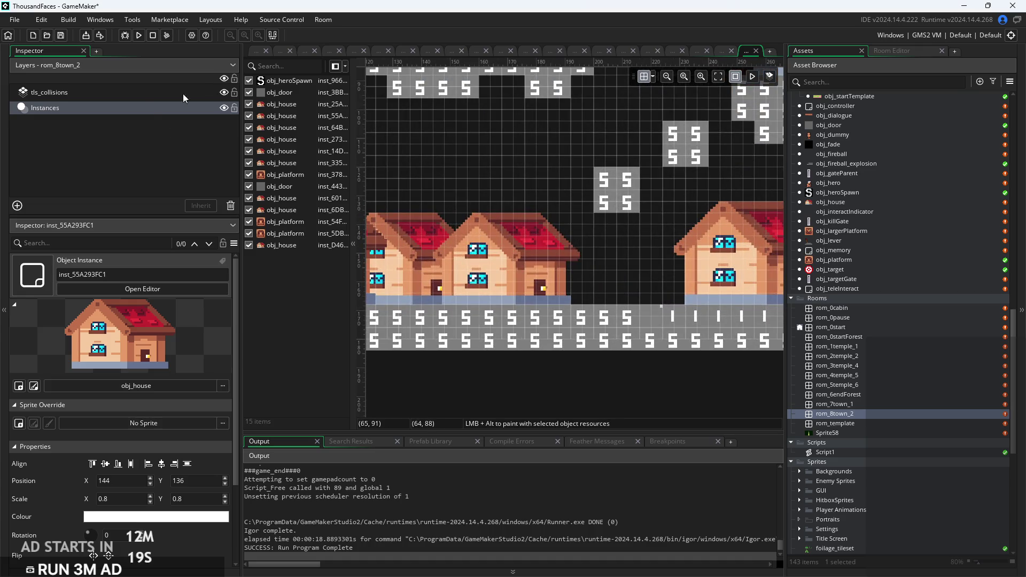
{"action": "left_click", "coordinate": [140, 92]}
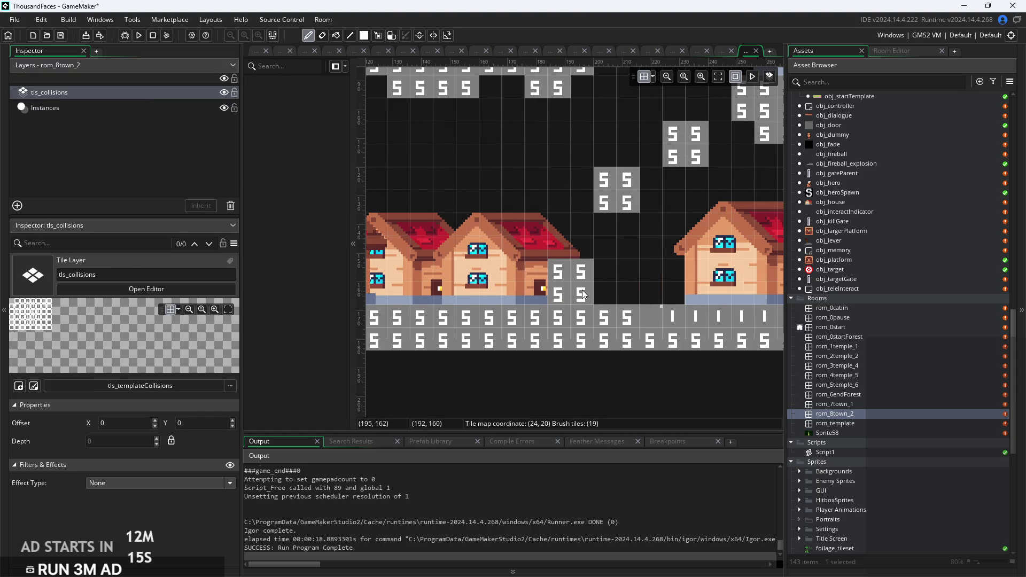
Paint collision tiles beneath the lower houses, extending the row two tiles rightward.
{"action": "scroll", "coordinate": [633, 274], "scroll_direction": "down", "scroll_amount": 2}
{"action": "scroll", "coordinate": [634, 274], "scroll_direction": "left", "scroll_amount": 4}
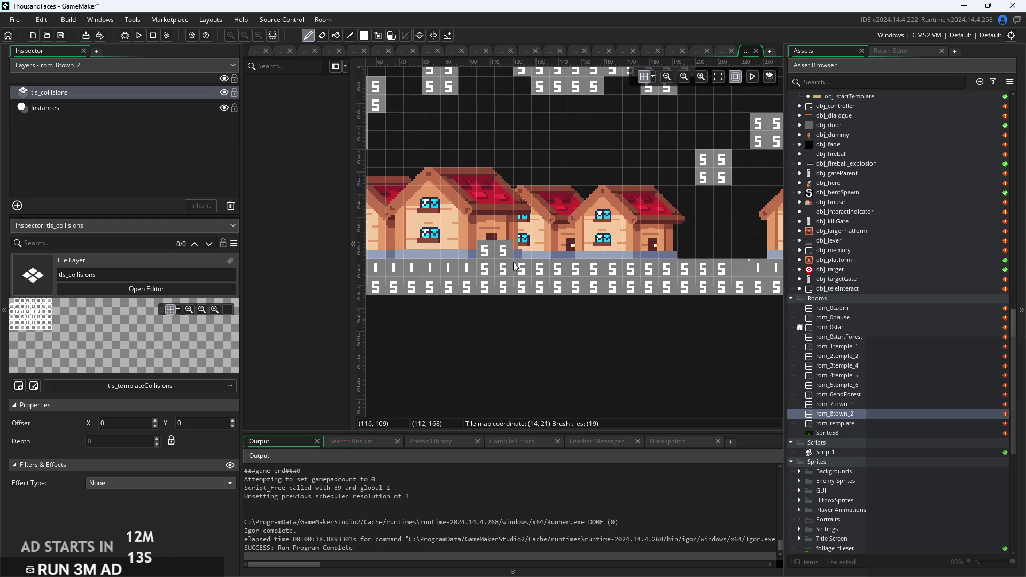
{"action": "left_click", "coordinate": [532, 262]}
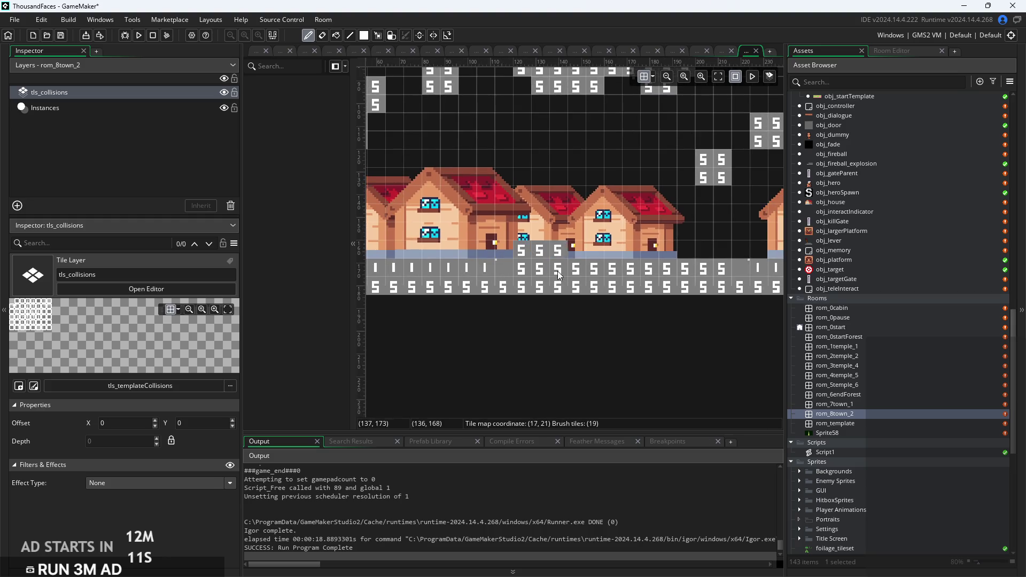
{"action": "left_click", "coordinate": [576, 270]}
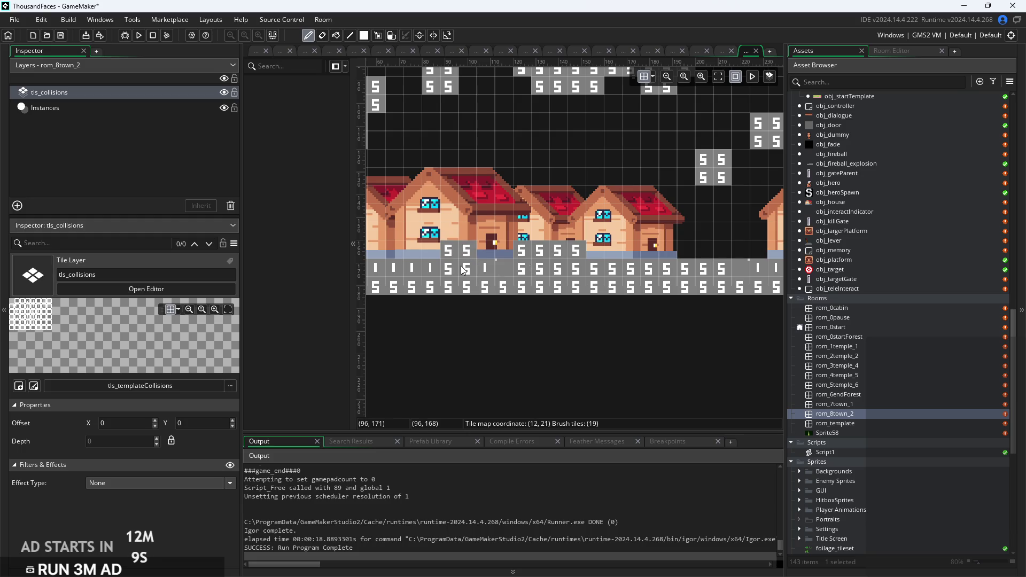
{"action": "scroll", "coordinate": [582, 248], "scroll_direction": "down", "scroll_amount": 2}
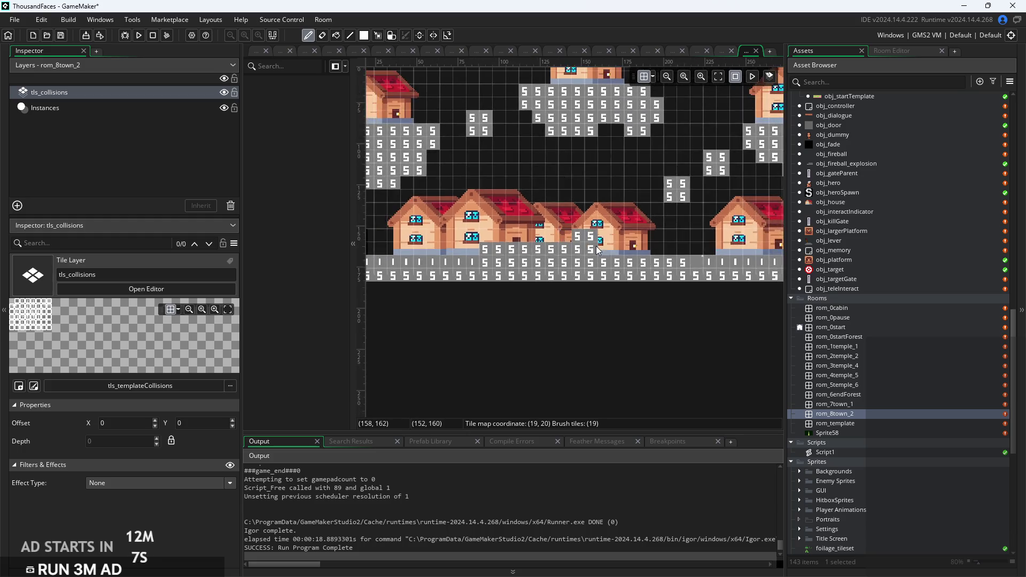
{"action": "left_click", "coordinate": [604, 262]}
{"action": "left_click", "coordinate": [560, 250]}
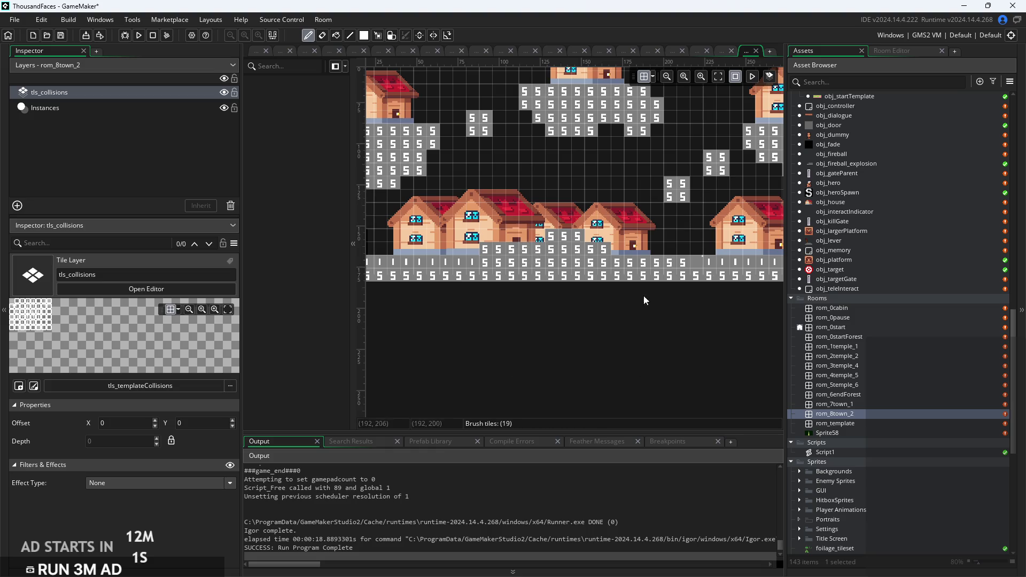
{"action": "mouse_move", "coordinate": [633, 261]}
{"action": "left_mouse_down"}
{"action": "mouse_move", "coordinate": [656, 265]}
{"action": "mouse_move", "coordinate": [540, 322]}
{"action": "mouse_move", "coordinate": [513, 303]}
{"action": "left_mouse_up"}
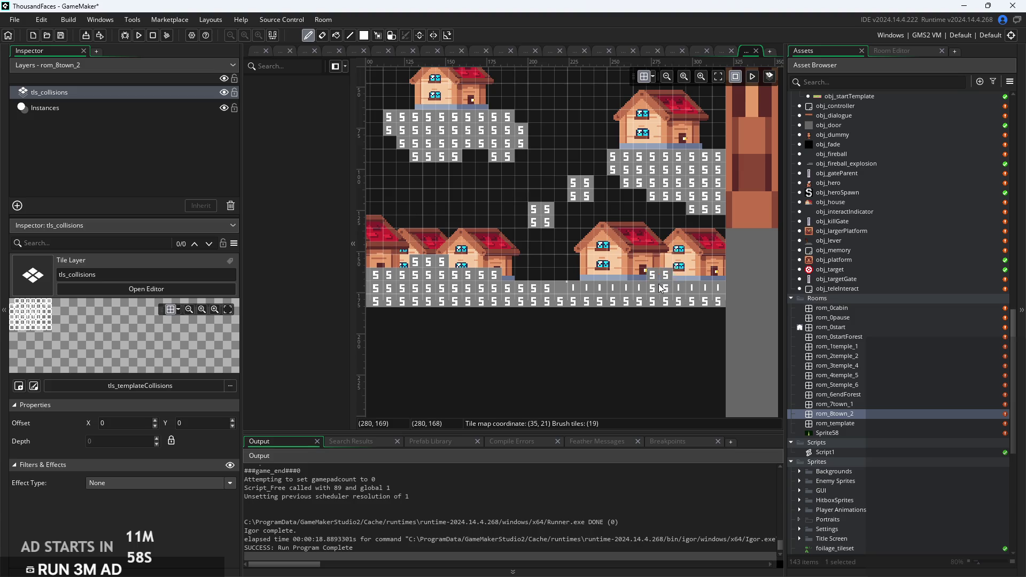
{"action": "scroll", "coordinate": [656, 312], "scroll_direction": "down", "scroll_amount": 2}
{"action": "scroll", "coordinate": [696, 342], "scroll_direction": "left", "scroll_amount": 3}
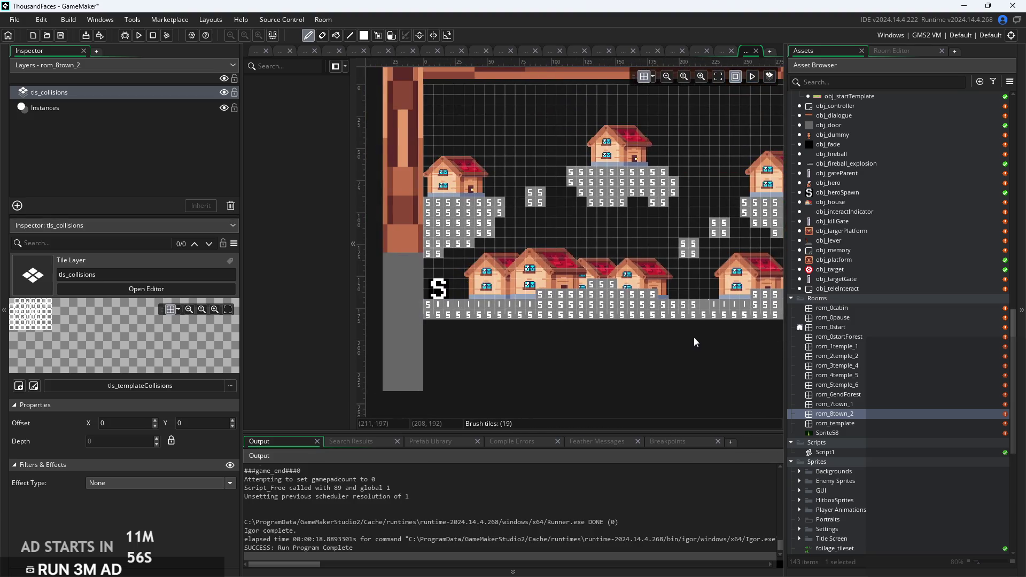
{"action": "scroll", "coordinate": [696, 342], "scroll_direction": "right", "scroll_amount": 2}
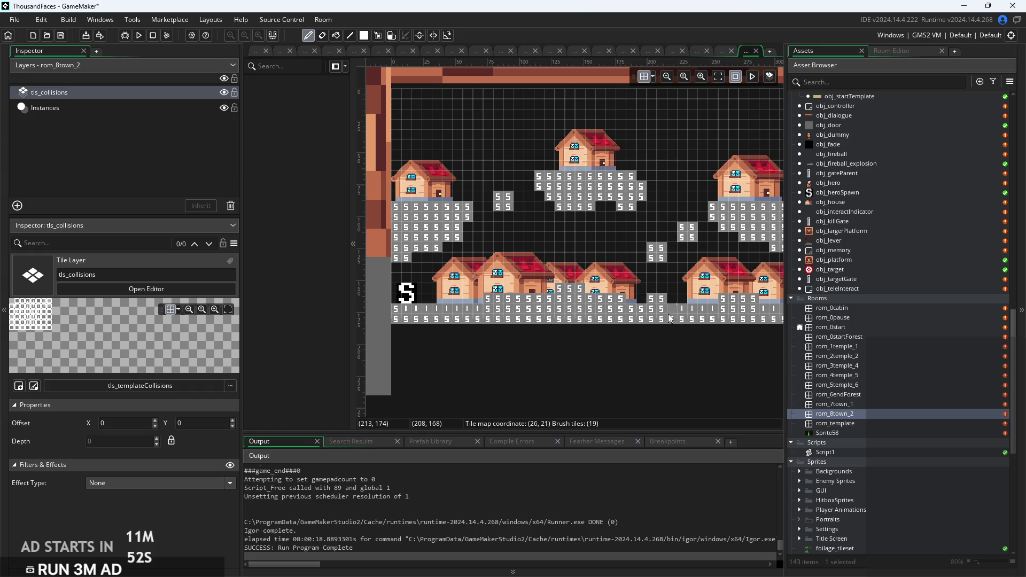
{"action": "scroll", "coordinate": [674, 320], "scroll_direction": "right", "scroll_amount": 4}
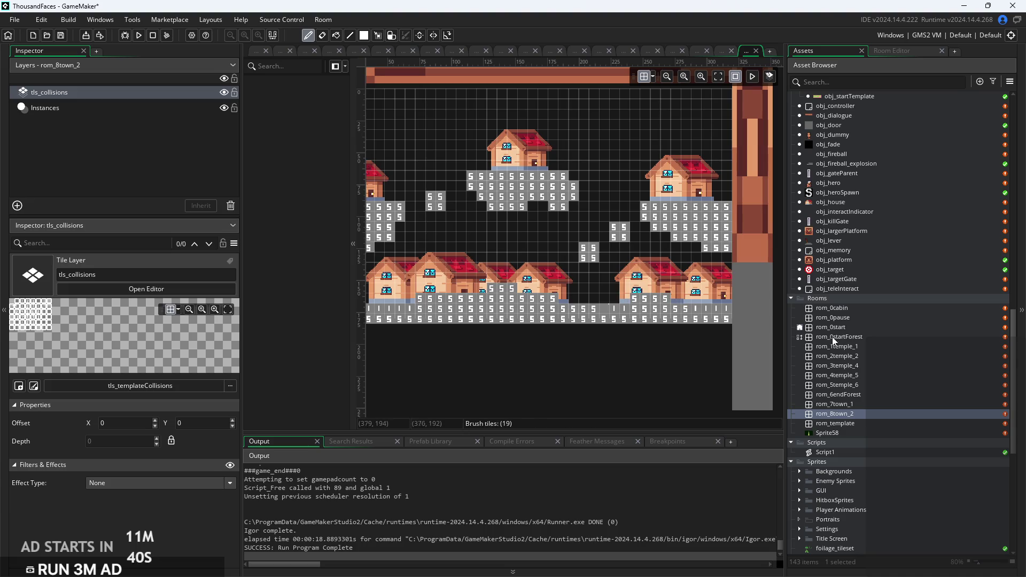
{"action": "scroll", "coordinate": [808, 210], "scroll_direction": "up", "scroll_amount": 1}
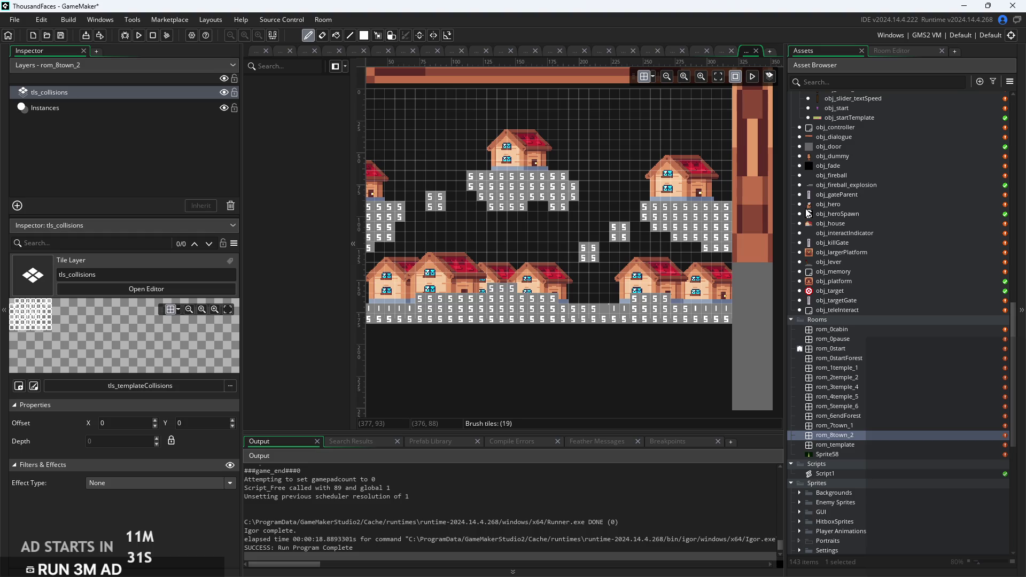
Duplicate obj_NPCParent in the Asset Browser and rename the copy obj_villageElder.
{"action": "left_click", "coordinate": [906, 201]}
{"action": "scroll", "coordinate": [906, 201], "scroll_direction": "up", "scroll_amount": 3}
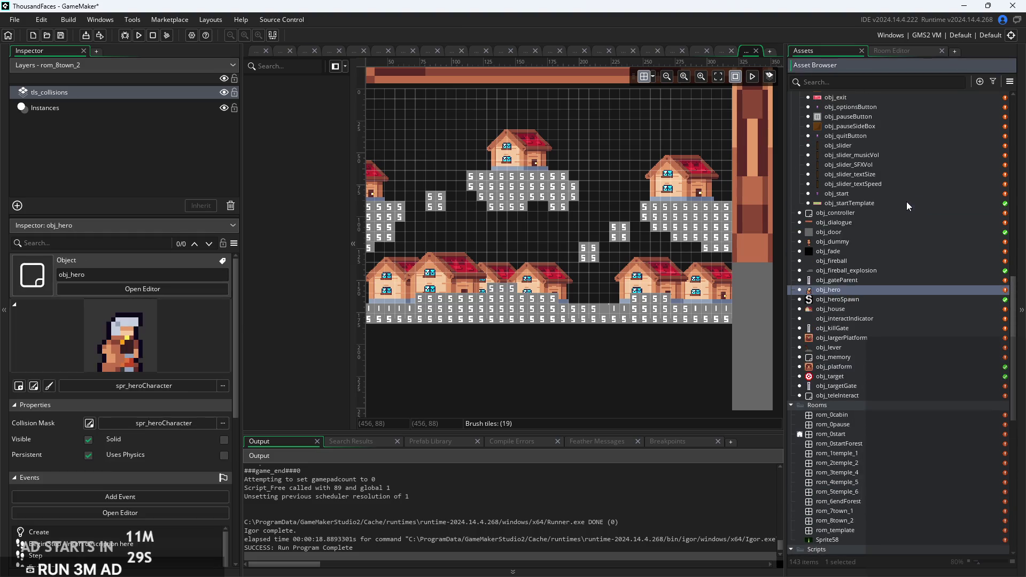
{"action": "scroll", "coordinate": [912, 224], "scroll_direction": "up", "scroll_amount": 4}
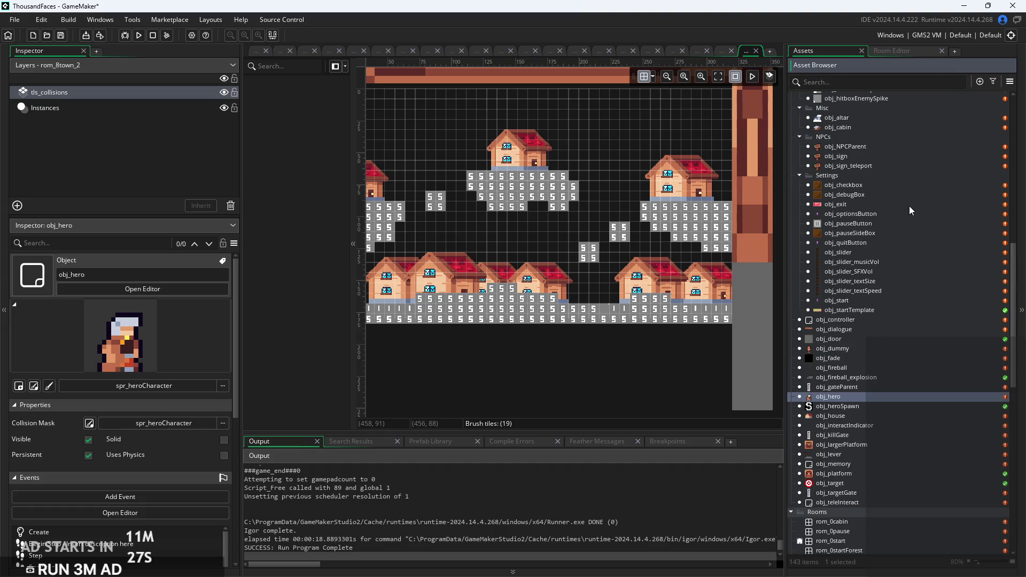
{"action": "right_click", "coordinate": [859, 149]}
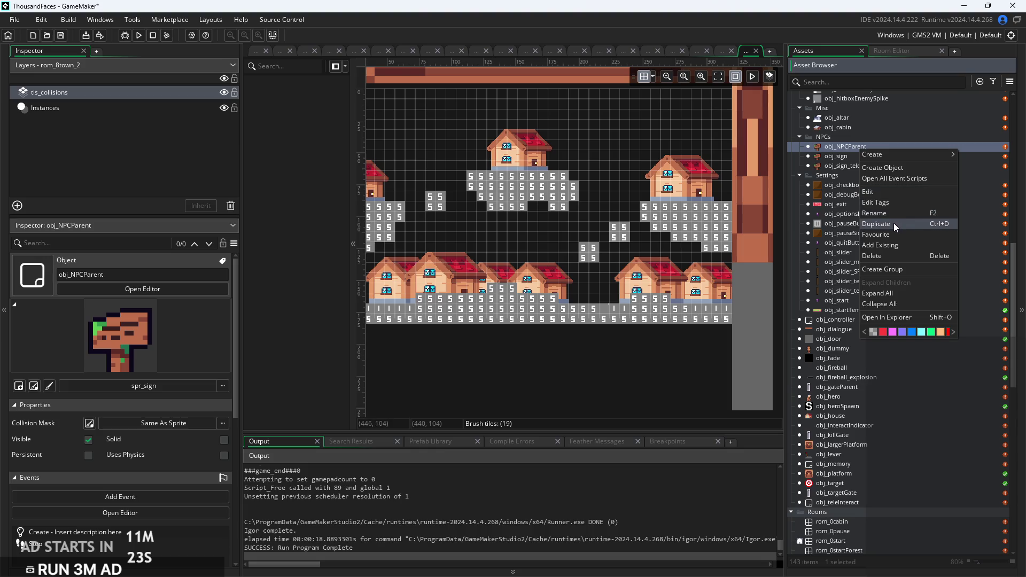
{"action": "left_click", "coordinate": [894, 222]}
{"action": "left_click_drag", "start_coordinate": [873, 156], "coordinate": [839, 166]}
{"action": "type", "text": "Villag"}
{"action": "type", "text": "er"}
{"action": "key", "text": "BackSpace"}
{"action": "type", "text": "er"}
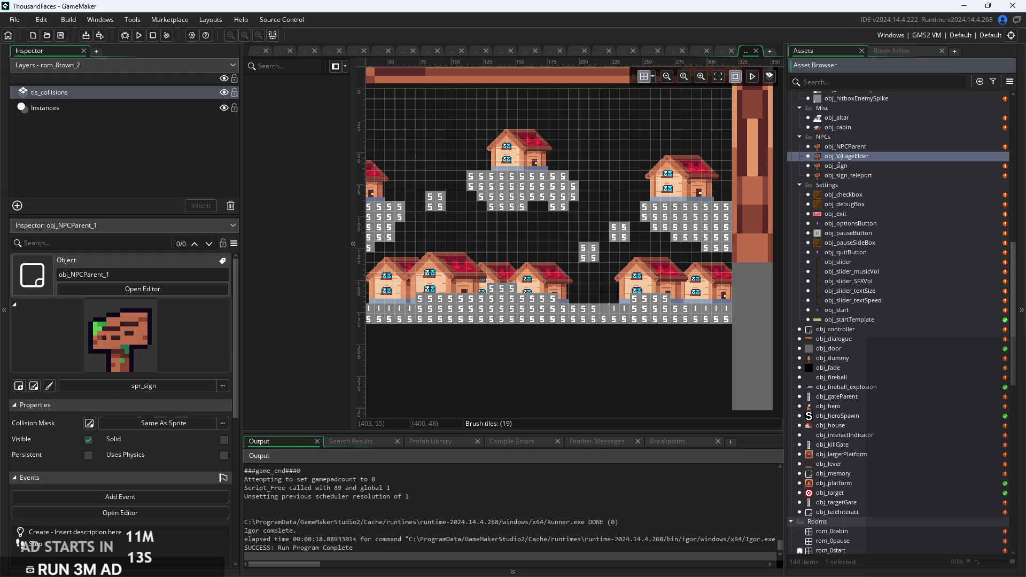
{"action": "key", "text": "BackSpace"}
{"action": "type", "text": "v"}
{"action": "key", "text": "Return"}
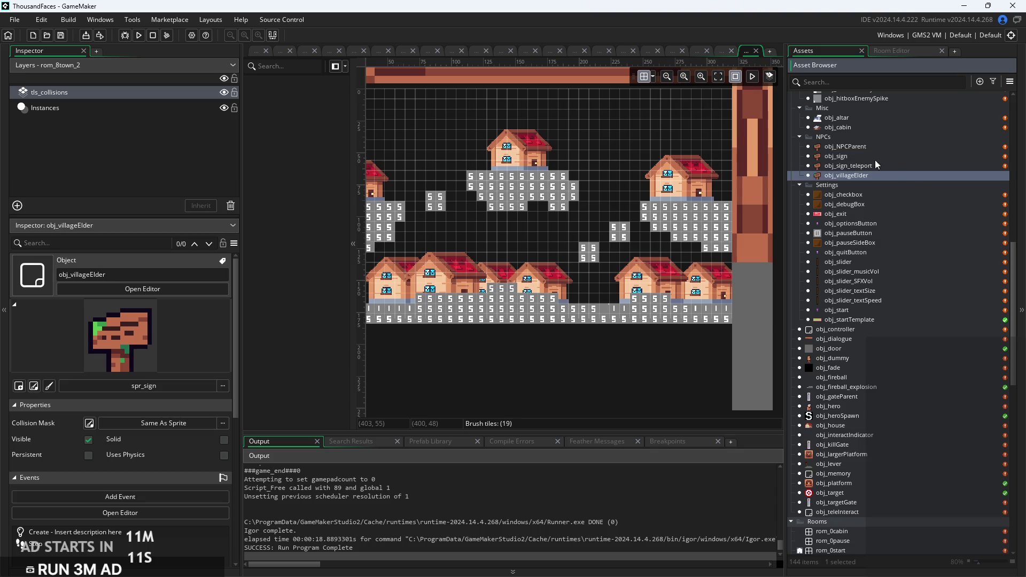
Open obj_villageElder's object editor and check its sprite choices, keeping spr_sign.
{"action": "double_click", "coordinate": [916, 172]}
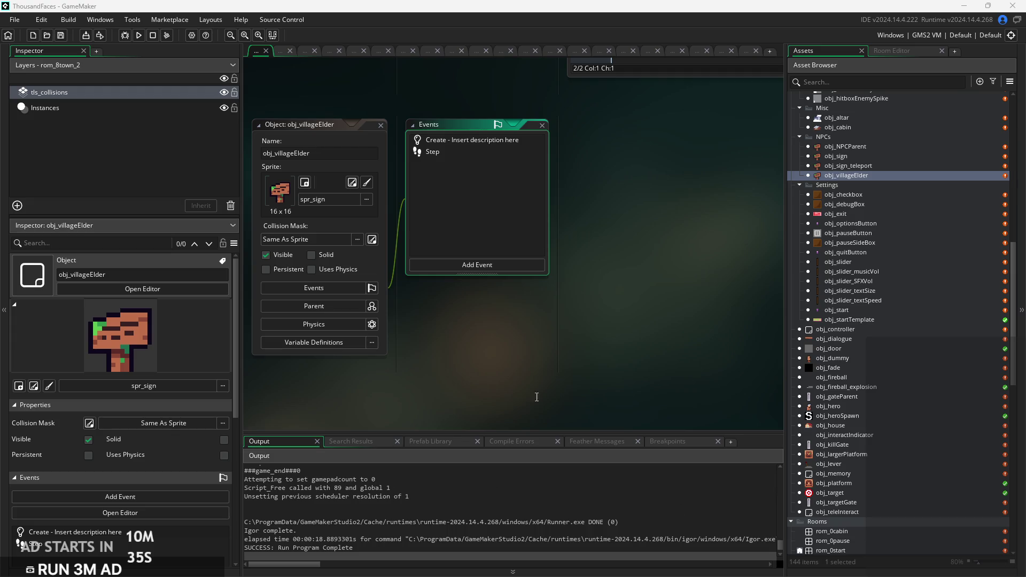
{"action": "left_click", "coordinate": [330, 201]}
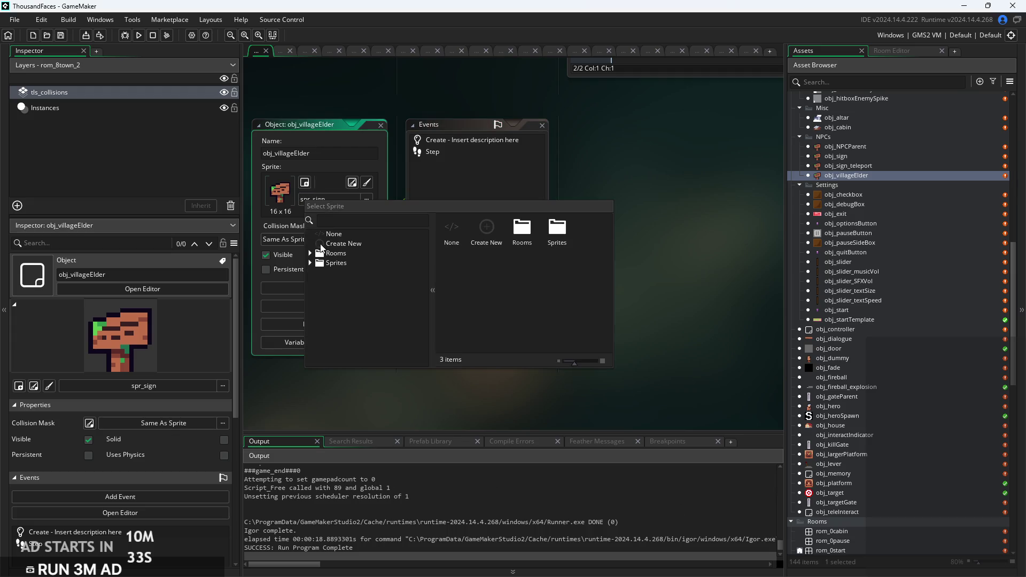
{"action": "left_click", "coordinate": [663, 296]}
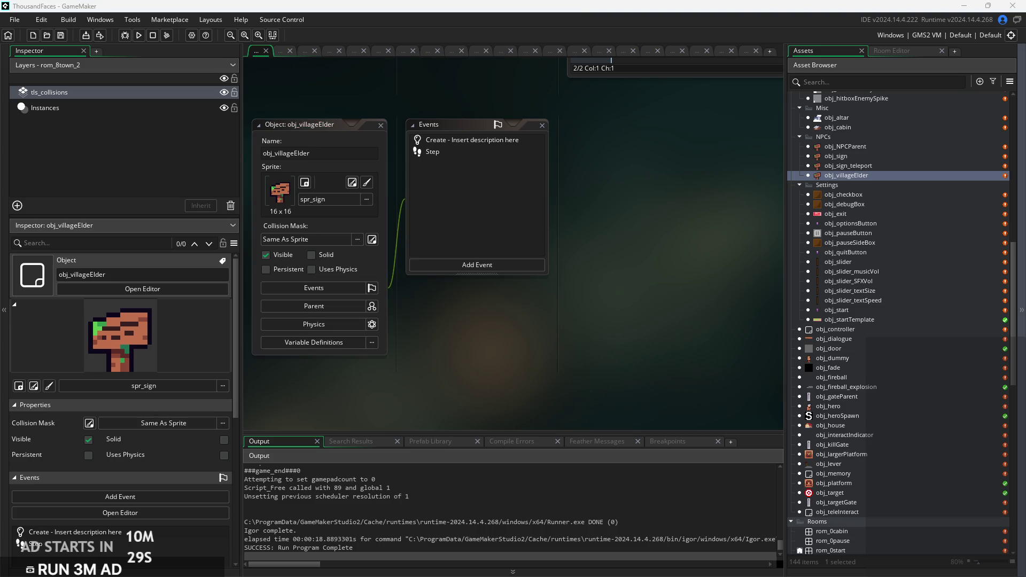
Scroll the Asset Browser down to the Sprites list and bring up its context menu.
{"action": "scroll", "coordinate": [507, 241], "scroll_direction": "down", "scroll_amount": 3}
{"action": "scroll", "coordinate": [855, 427], "scroll_direction": "down", "scroll_amount": 5}
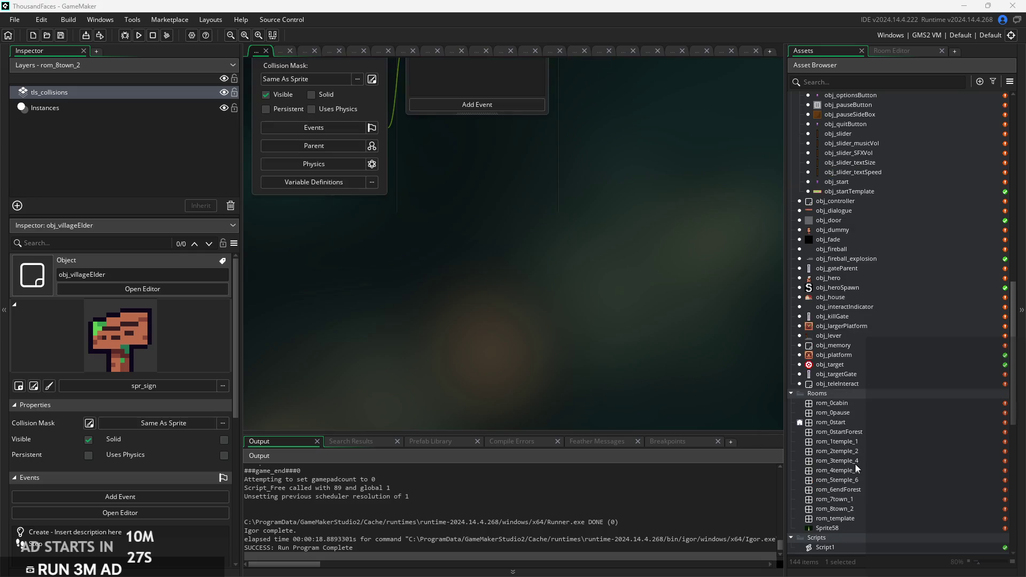
{"action": "scroll", "coordinate": [870, 470], "scroll_direction": "down", "scroll_amount": 14}
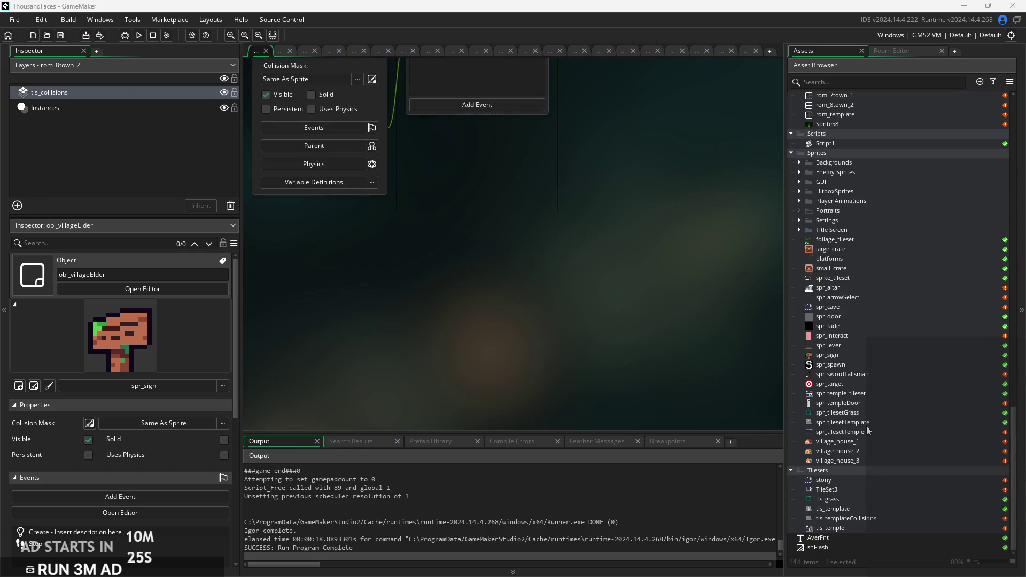
{"action": "right_click", "coordinate": [844, 243]}
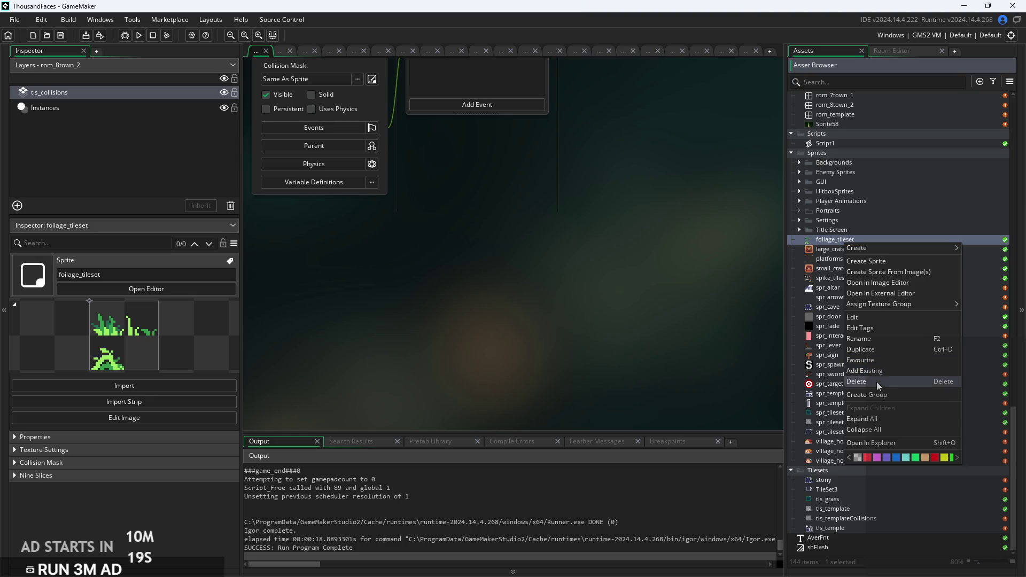
Create a new group named NPCs among the sprites.
{"action": "left_click", "coordinate": [876, 397]}
{"action": "type", "text": "NPCs"}
{"action": "key", "text": "Return"}
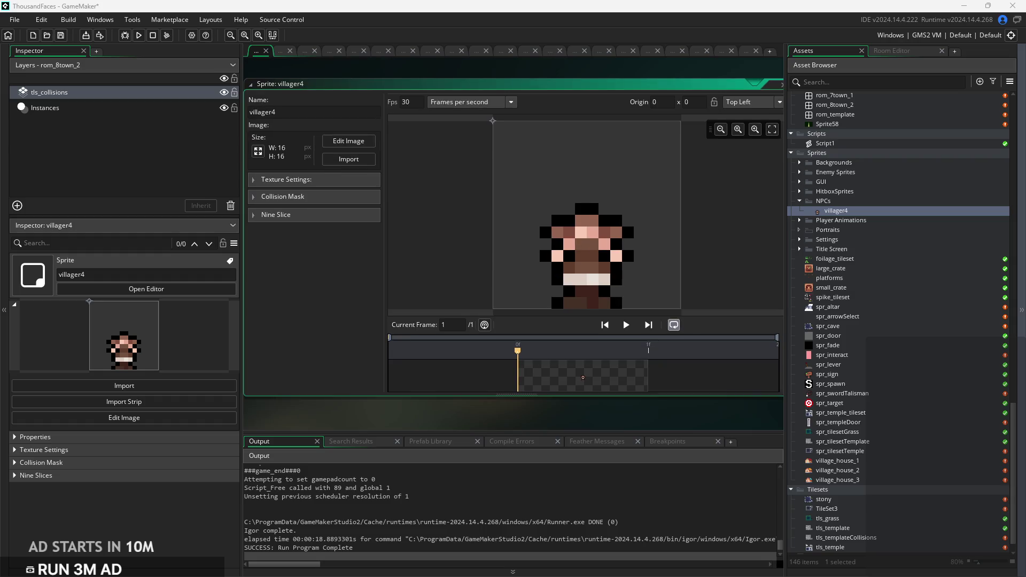
{"action": "left_click", "coordinate": [855, 211]}
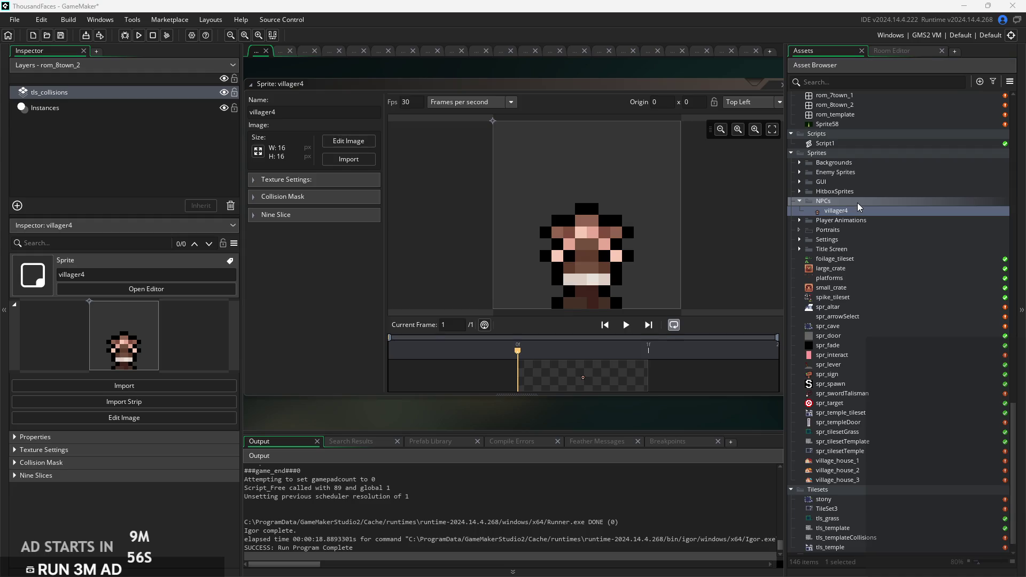
Import the villager2, villager1 and fairy_idle images as sprites in the NPCs group.
{"action": "mouse_move", "coordinate": [884, 333]}
{"action": "left_mouse_down"}
{"action": "mouse_move", "coordinate": [853, 217]}
{"action": "mouse_move", "coordinate": [862, 202]}
{"action": "mouse_move", "coordinate": [836, 192]}
{"action": "left_mouse_up"}
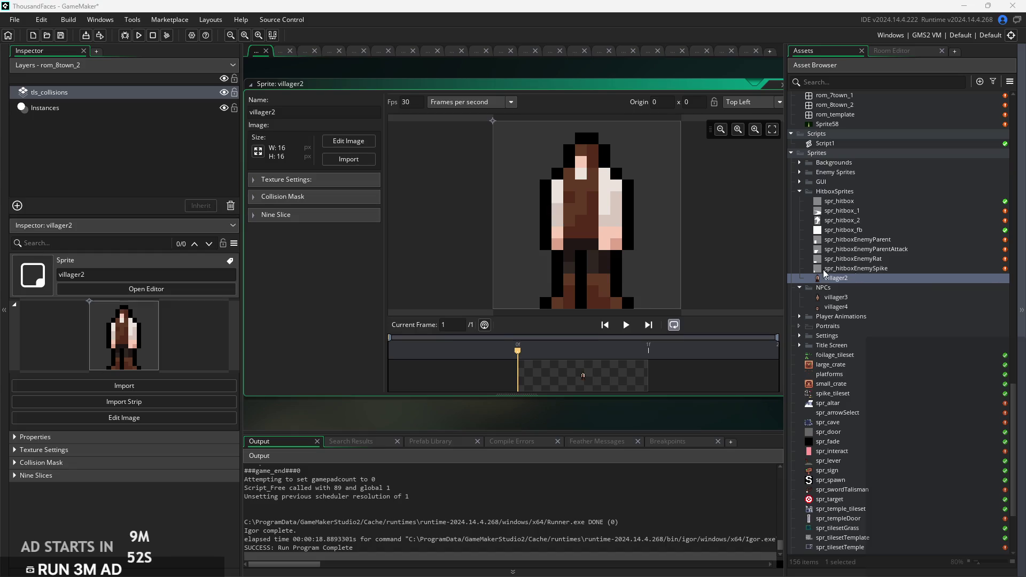
{"action": "left_click_drag", "start_coordinate": [826, 279], "coordinate": [855, 292]}
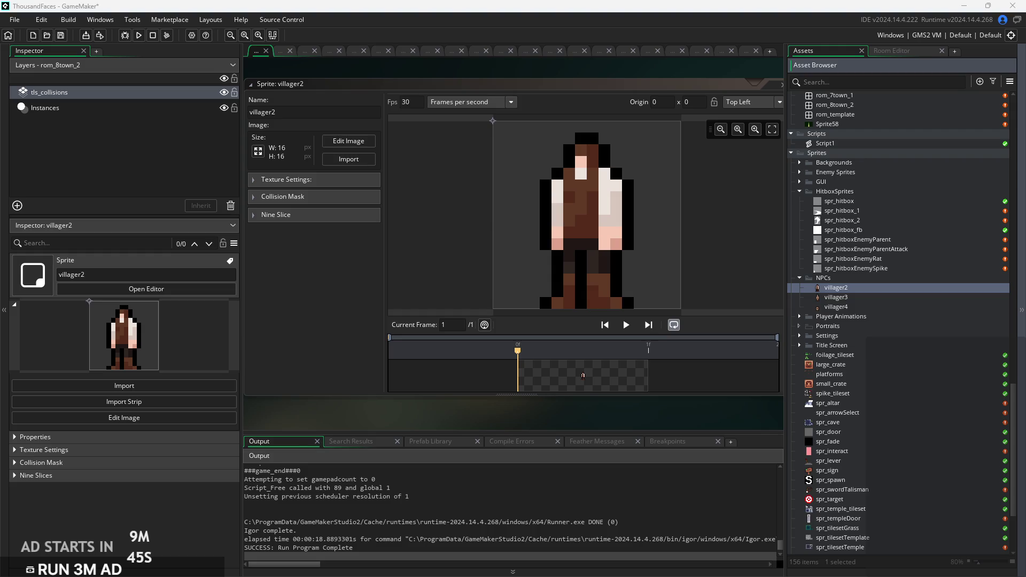
{"action": "mouse_move", "coordinate": [940, 393]}
{"action": "left_mouse_down"}
{"action": "mouse_move", "coordinate": [833, 293]}
{"action": "mouse_move", "coordinate": [846, 279]}
{"action": "left_mouse_up"}
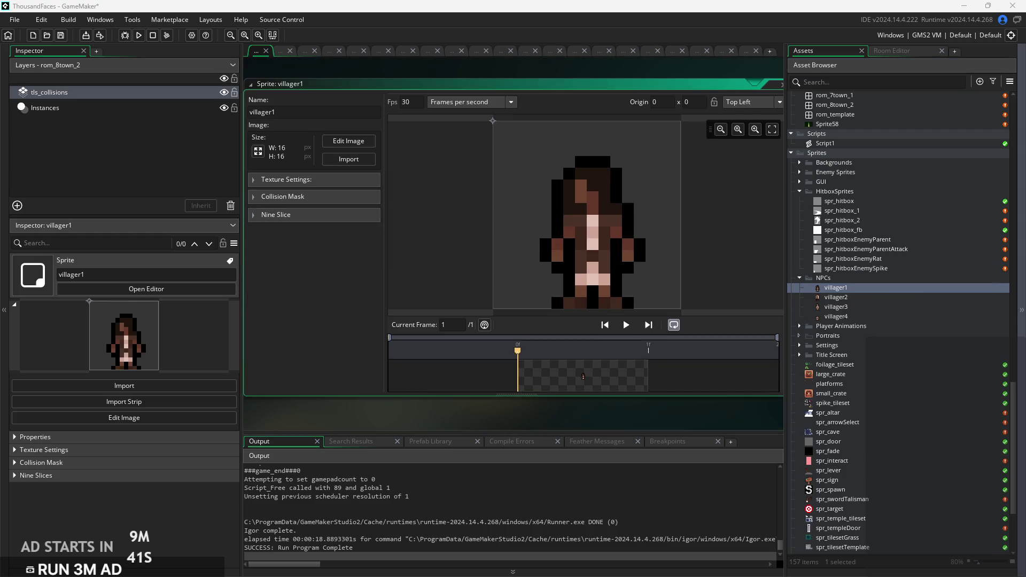
{"action": "left_click_drag", "start_coordinate": [838, 236], "coordinate": [859, 277]}
Open the villager1 through villager4 sprites one after another for review.
{"action": "left_click", "coordinate": [854, 300]}
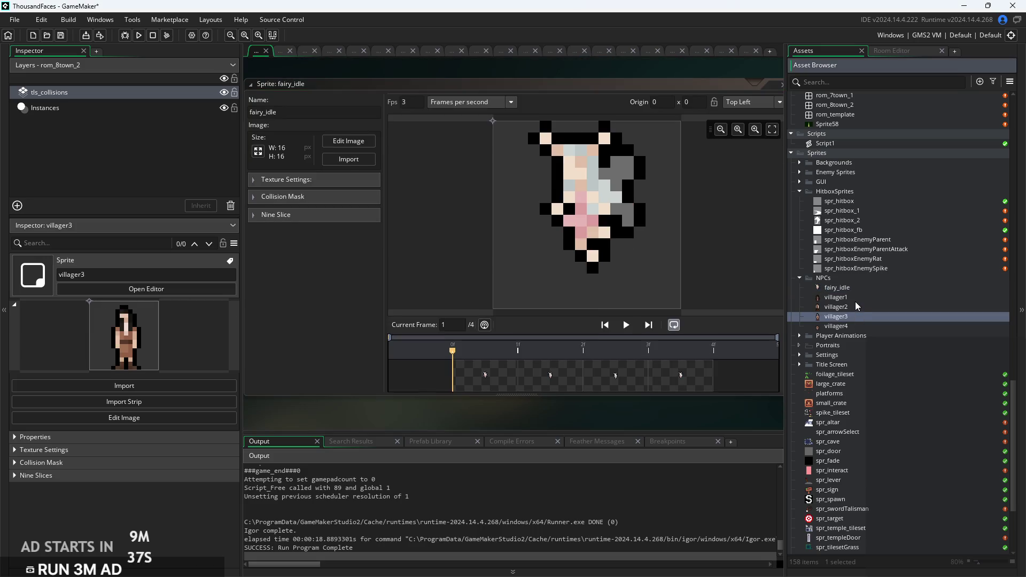
{"action": "double_click", "coordinate": [855, 297]}
{"action": "double_click", "coordinate": [856, 307]}
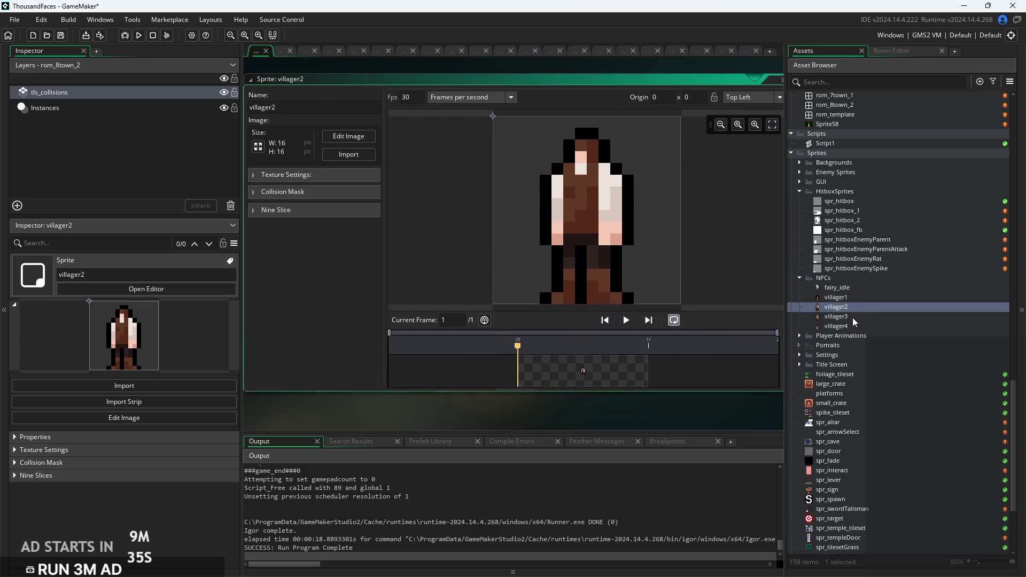
{"action": "double_click", "coordinate": [851, 317]}
{"action": "left_click", "coordinate": [849, 327]}
{"action": "double_click", "coordinate": [849, 327]}
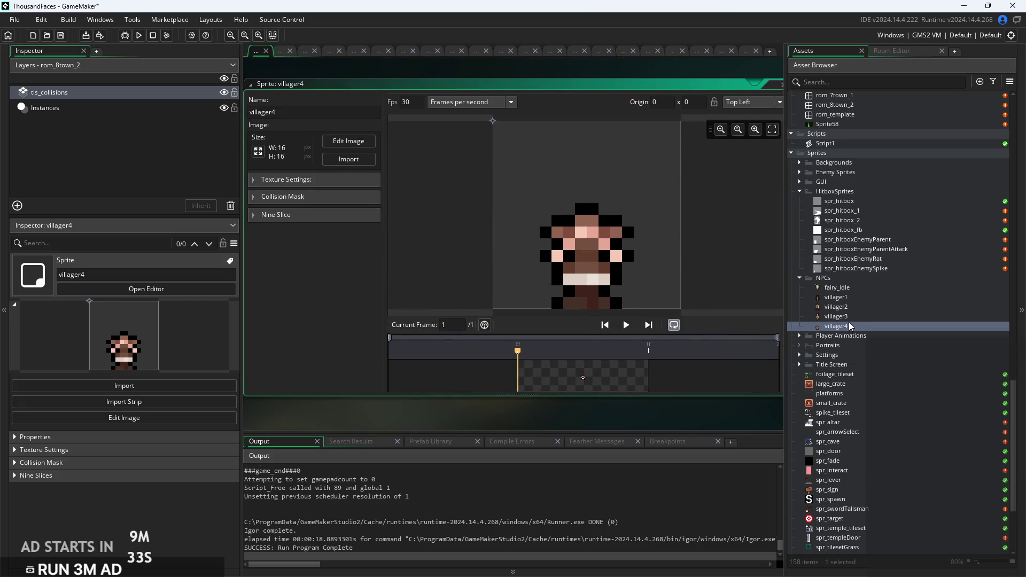
Inspect the villager4 sprite preview, comparing it against villager3.
{"action": "scroll", "coordinate": [695, 207], "scroll_direction": "up", "scroll_amount": 2}
{"action": "scroll", "coordinate": [695, 206], "scroll_direction": "down", "scroll_amount": 3}
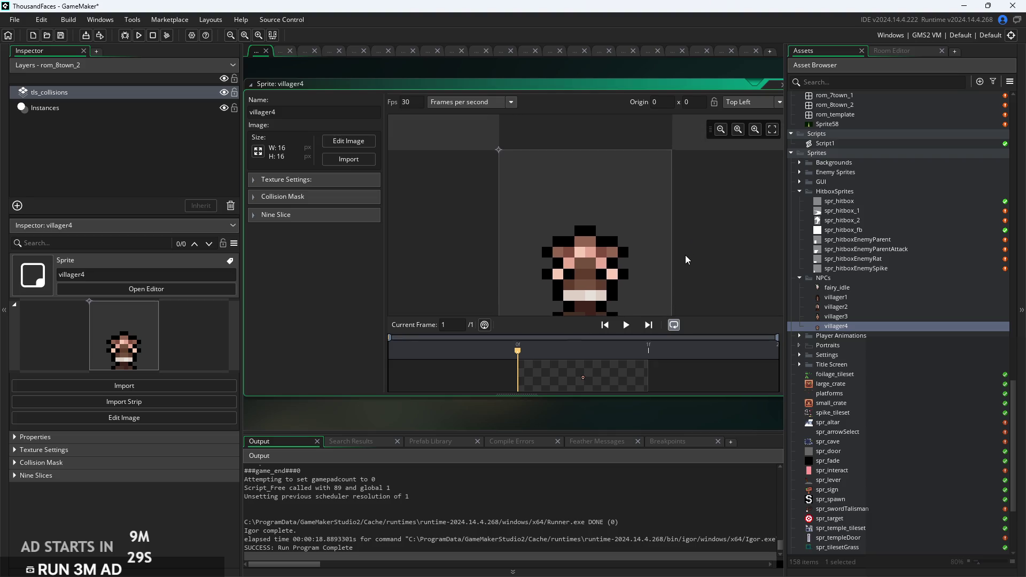
{"action": "scroll", "coordinate": [685, 255], "scroll_direction": "up", "scroll_amount": 2}
{"action": "left_click_drag", "start_coordinate": [693, 233], "coordinate": [691, 239]}
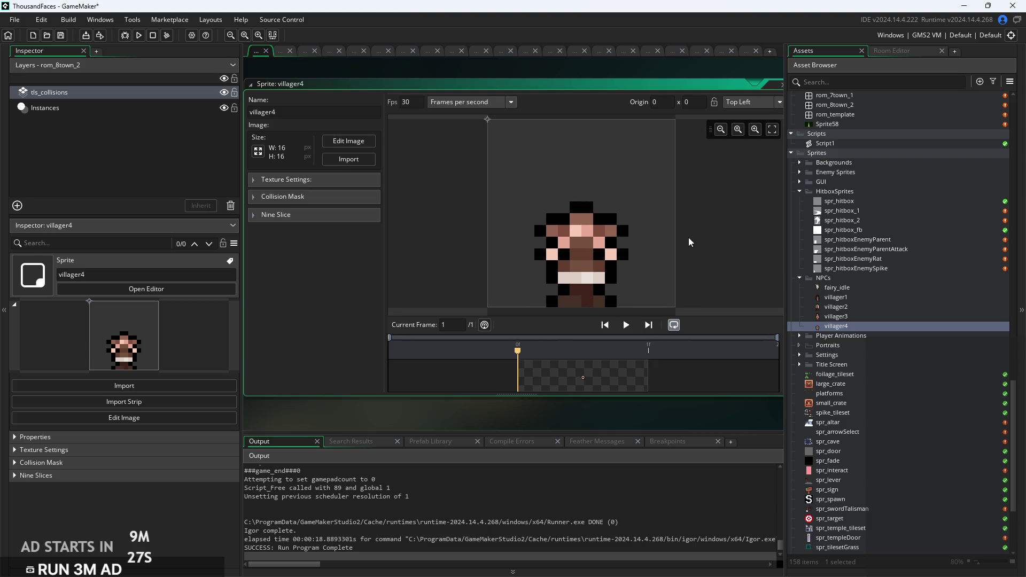
{"action": "double_click", "coordinate": [840, 316]}
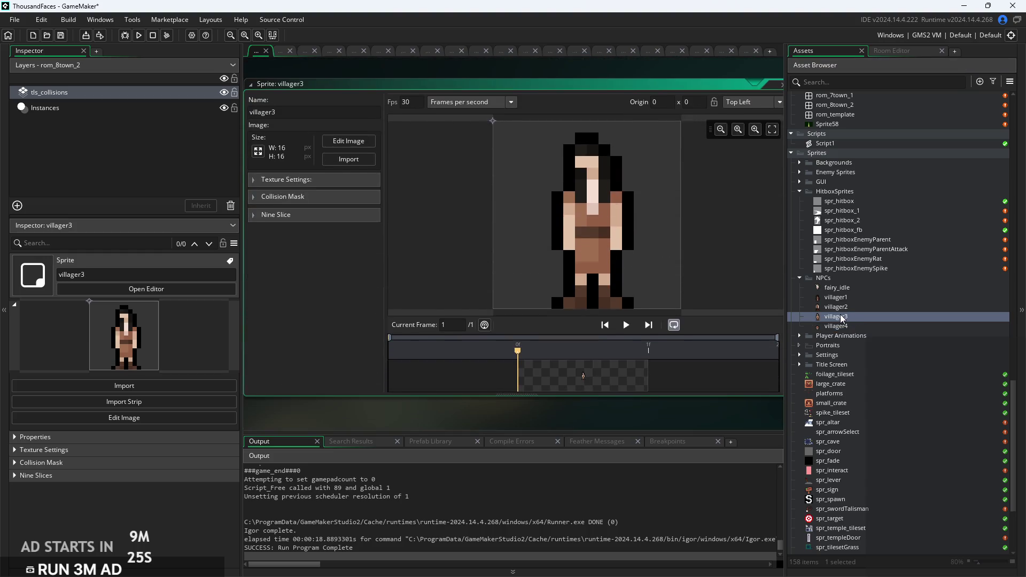
{"action": "double_click", "coordinate": [841, 326]}
{"action": "left_click_drag", "start_coordinate": [693, 293], "coordinate": [697, 285]}
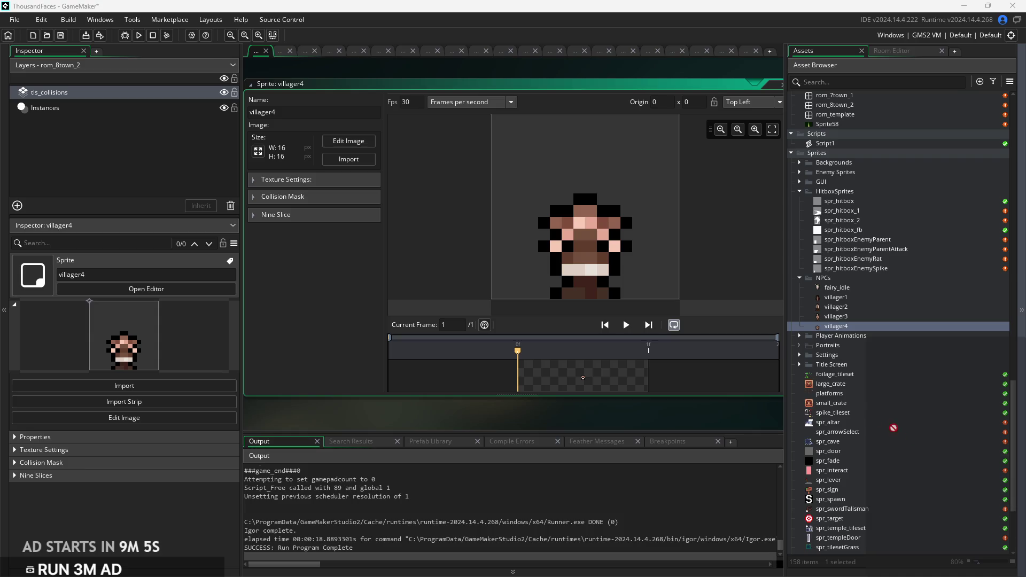
Import villager_idle into NPCs, then play, pause and stop its animation preview.
{"action": "left_click", "coordinate": [835, 326]}
{"action": "left_click_drag", "start_coordinate": [864, 285], "coordinate": [865, 285]}
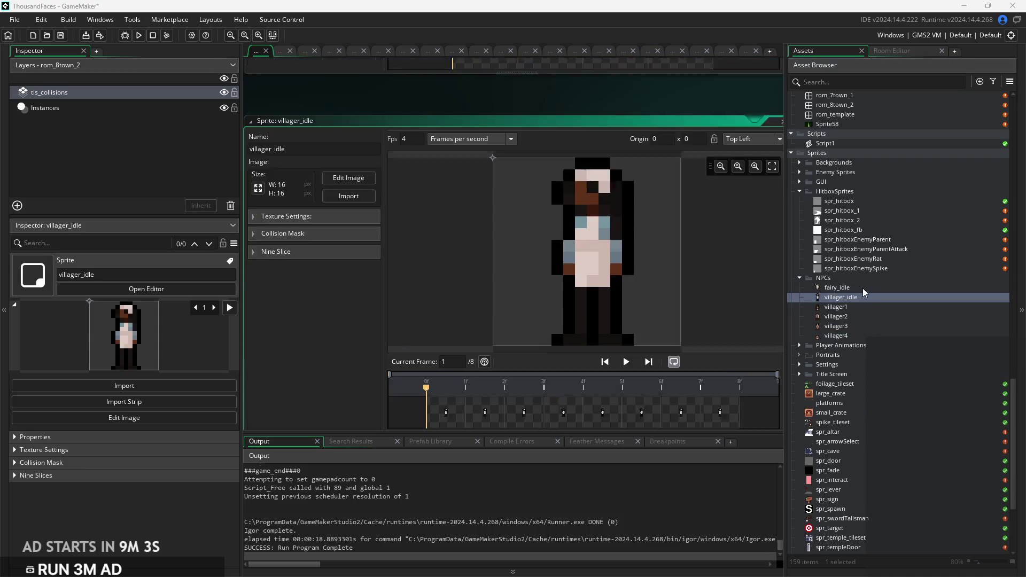
{"action": "left_click", "coordinate": [626, 325]}
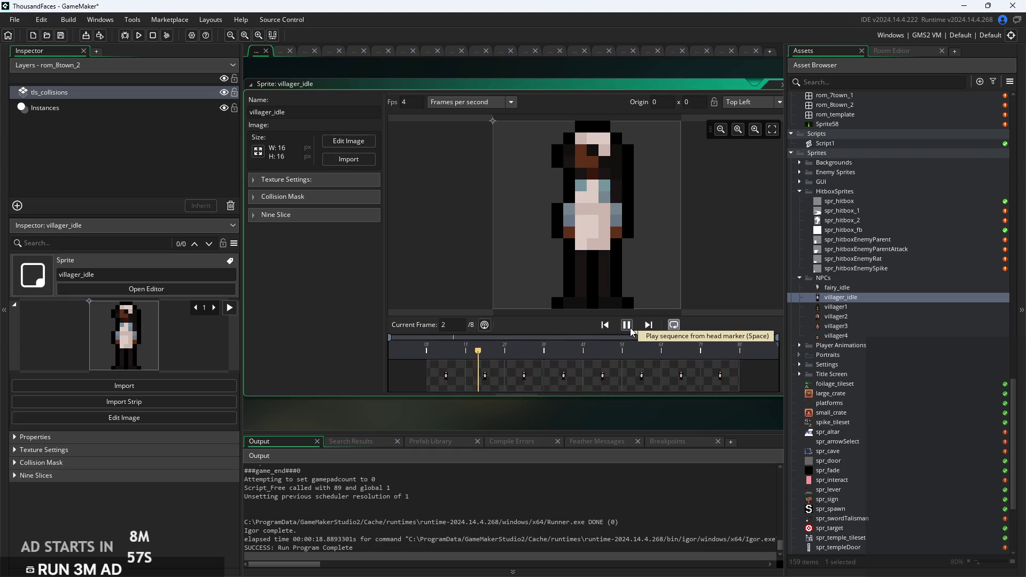
{"action": "left_click", "coordinate": [630, 328]}
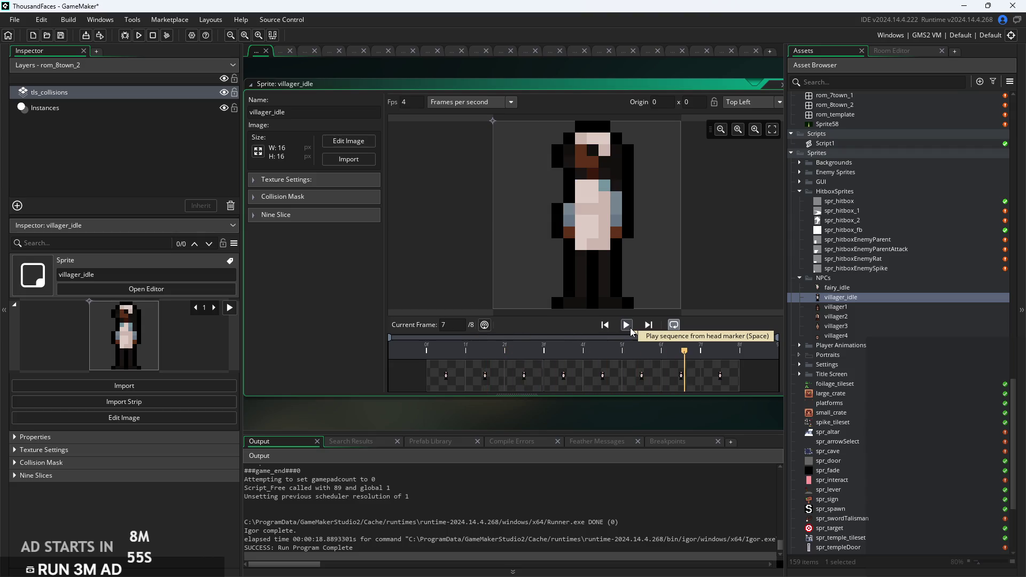
{"action": "left_click", "coordinate": [630, 328]}
{"action": "left_click", "coordinate": [630, 328]}
Step through the villager_idle frames one by one up to frame 6.
{"action": "left_click", "coordinate": [524, 377]}
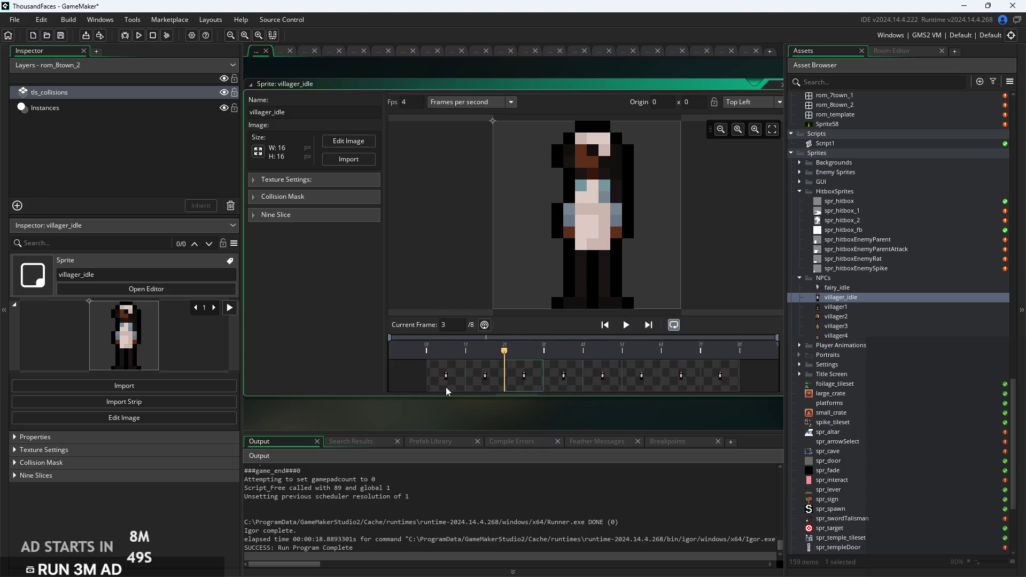
{"action": "left_click", "coordinate": [448, 386]}
{"action": "left_click", "coordinate": [484, 382]}
{"action": "left_click", "coordinate": [521, 382]}
{"action": "left_click", "coordinate": [568, 383]}
{"action": "left_click", "coordinate": [600, 384]}
{"action": "left_click", "coordinate": [641, 385]}
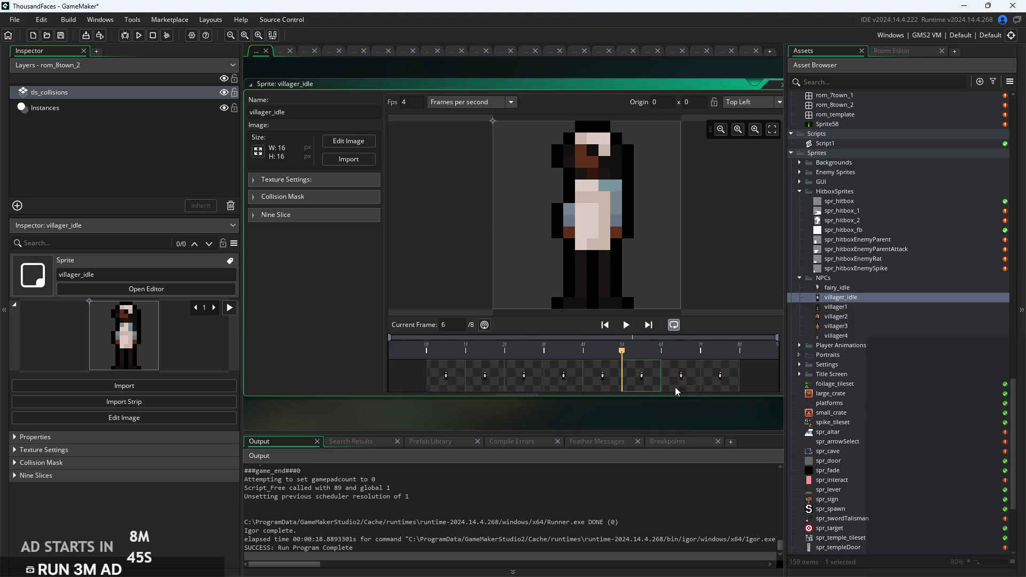
Compare neighbouring and middle villager_idle frames, then return to the first frame.
{"action": "left_click", "coordinate": [657, 384]}
{"action": "left_click", "coordinate": [716, 386]}
{"action": "left_click", "coordinate": [646, 383]}
{"action": "left_click", "coordinate": [668, 384]}
{"action": "left_click", "coordinate": [714, 390]}
{"action": "left_click", "coordinate": [626, 379]}
{"action": "left_click", "coordinate": [669, 383]}
{"action": "left_click", "coordinate": [561, 384]}
{"action": "left_click", "coordinate": [603, 384]}
{"action": "left_click", "coordinate": [669, 385]}
{"action": "left_click", "coordinate": [626, 377]}
{"action": "left_click", "coordinate": [650, 377]}
{"action": "left_click", "coordinate": [667, 377]}
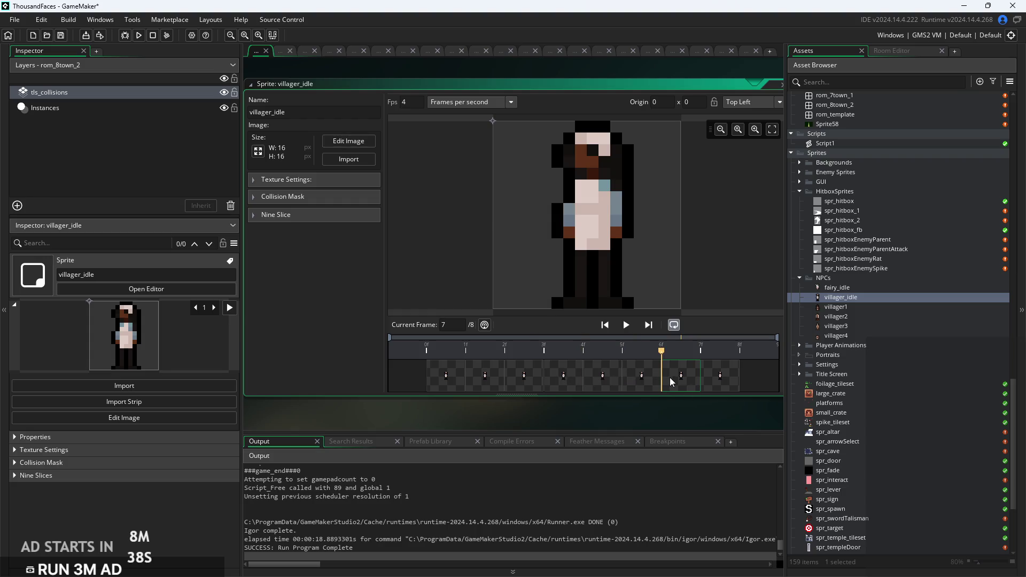
{"action": "left_click", "coordinate": [428, 369]}
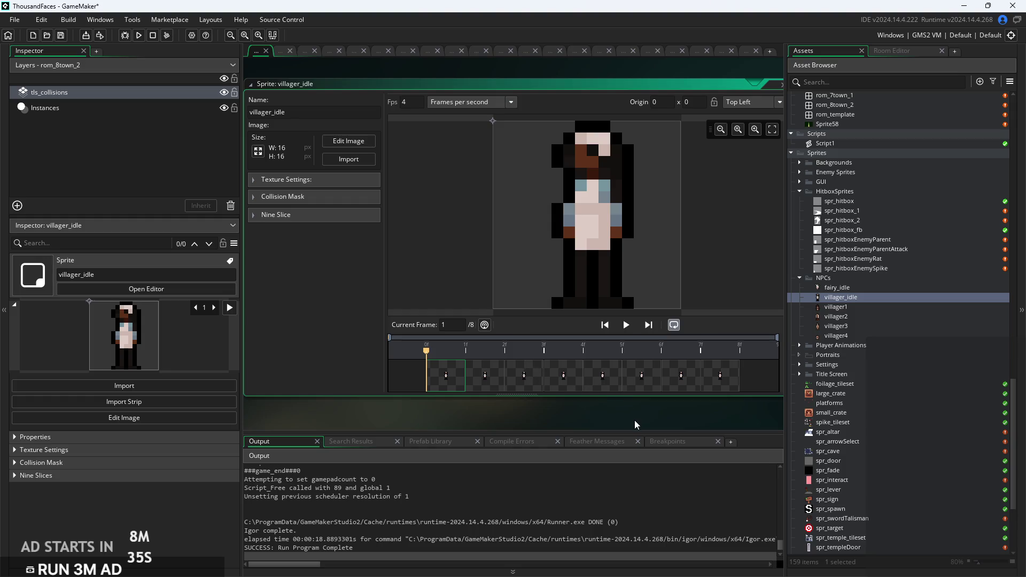
{"action": "left_click_drag", "start_coordinate": [634, 419], "coordinate": [613, 421]}
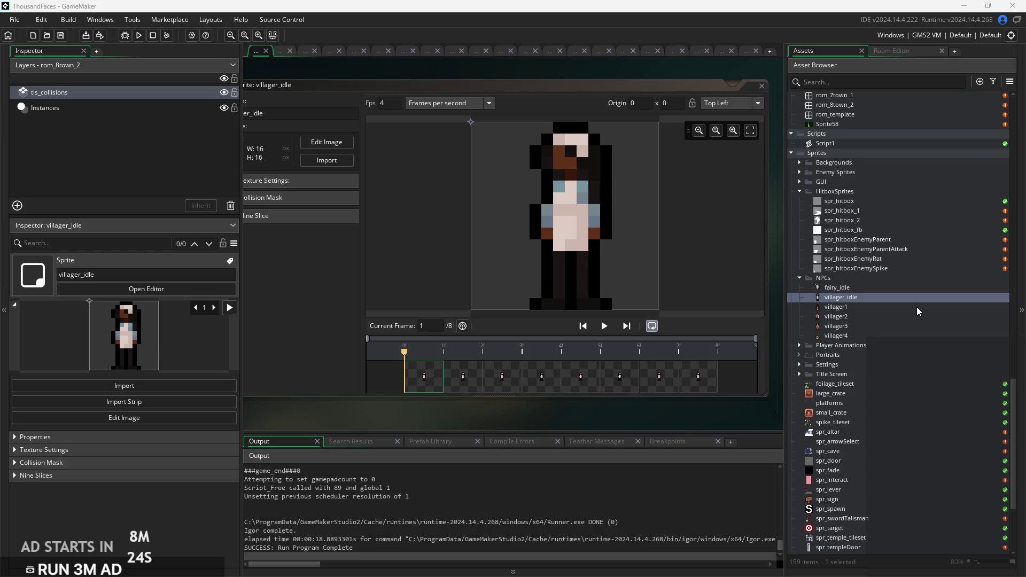
{"action": "left_click", "coordinate": [904, 202]}
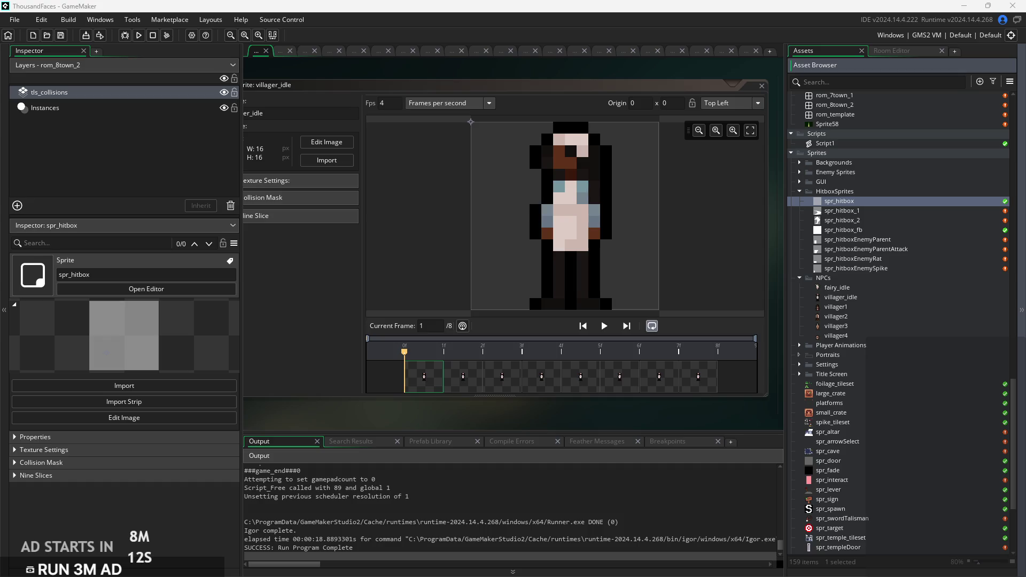
Expand Portraits and import the hero and villager portrait images into it.
{"action": "double_click", "coordinate": [842, 356]}
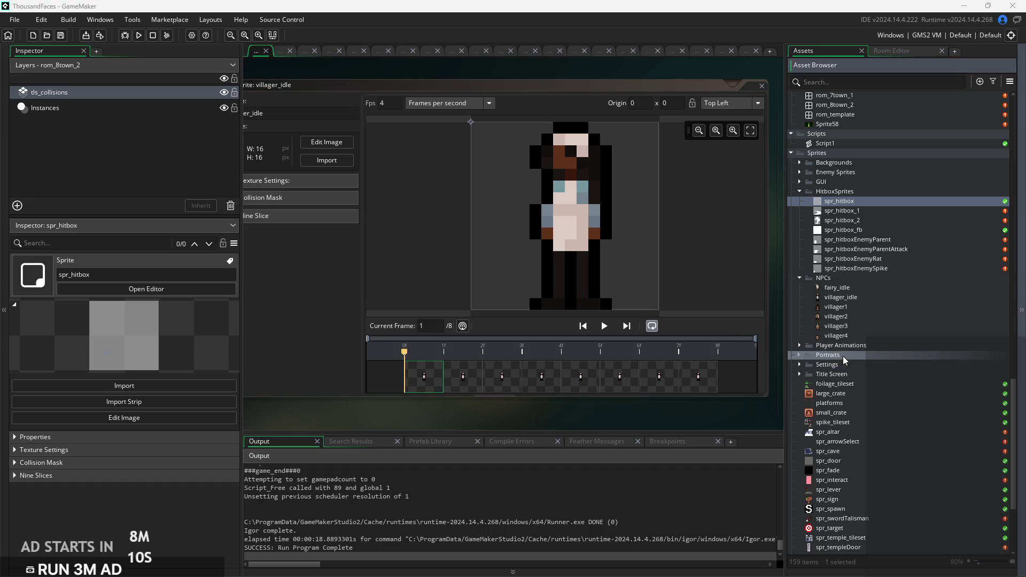
{"action": "double_click", "coordinate": [842, 365]}
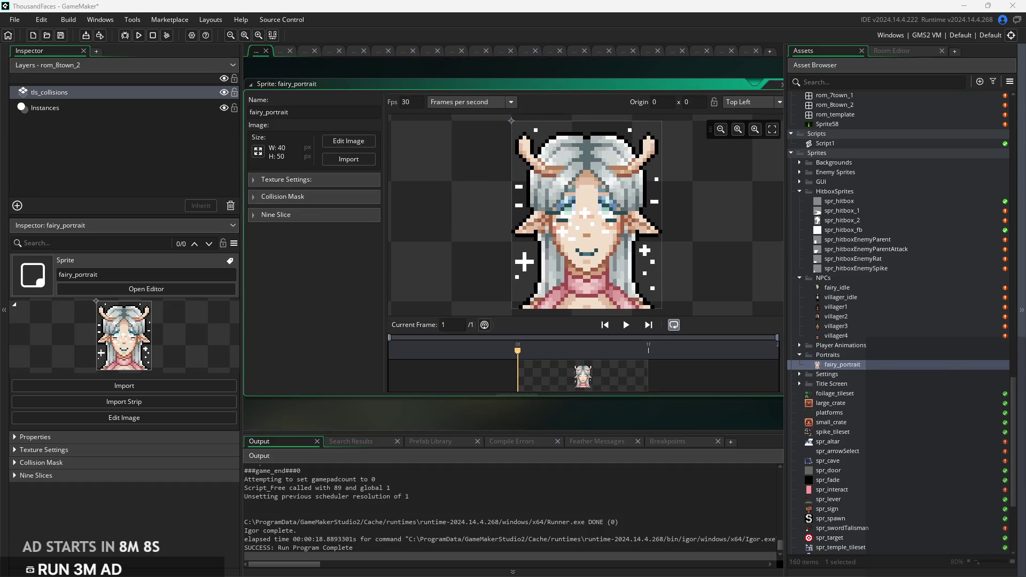
{"action": "left_click", "coordinate": [891, 364]}
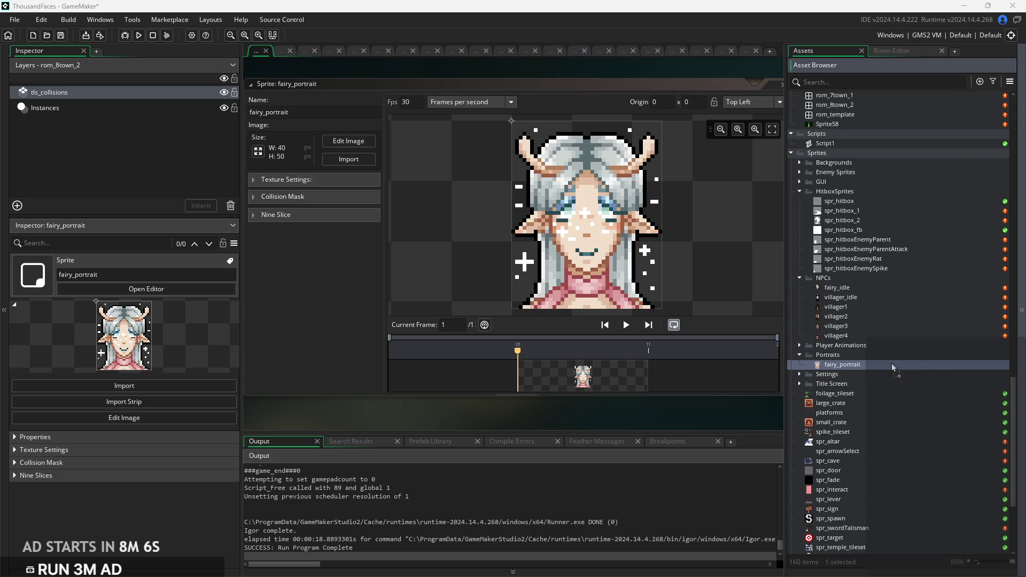
{"action": "left_click_drag", "start_coordinate": [897, 351], "coordinate": [897, 352]}
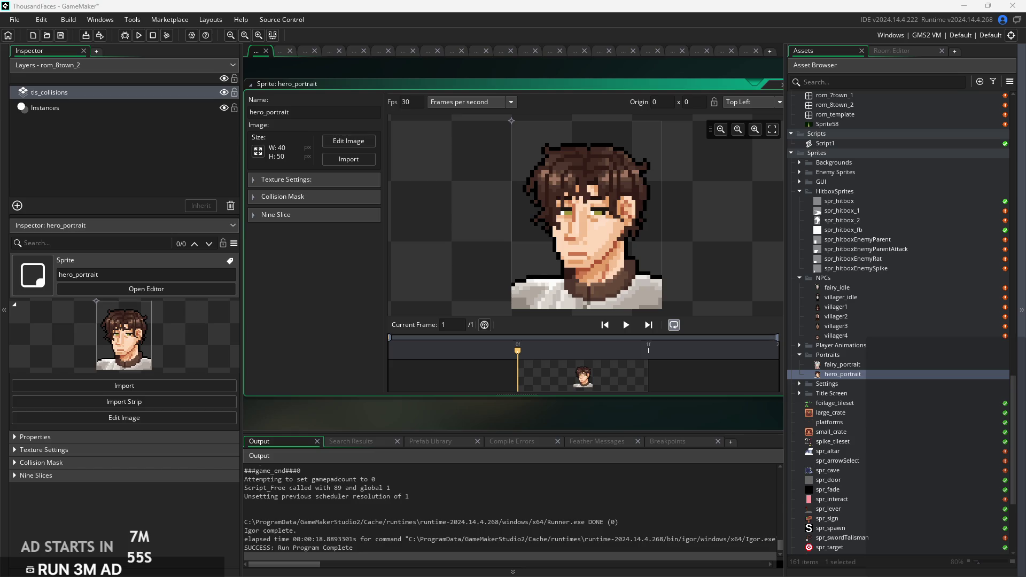
{"action": "mouse_move", "coordinate": [771, 350]}
{"action": "left_mouse_down"}
{"action": "mouse_move", "coordinate": [897, 343]}
{"action": "mouse_move", "coordinate": [897, 353]}
{"action": "left_mouse_up"}
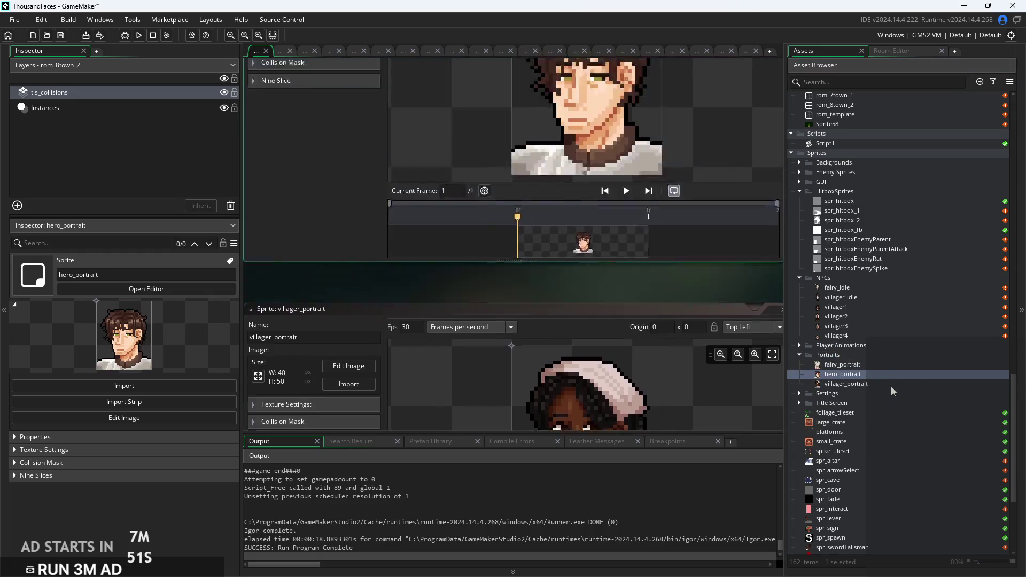
Reopen the villager_idle sprite and scrub its animation to frame 5.
{"action": "left_click", "coordinate": [845, 297]}
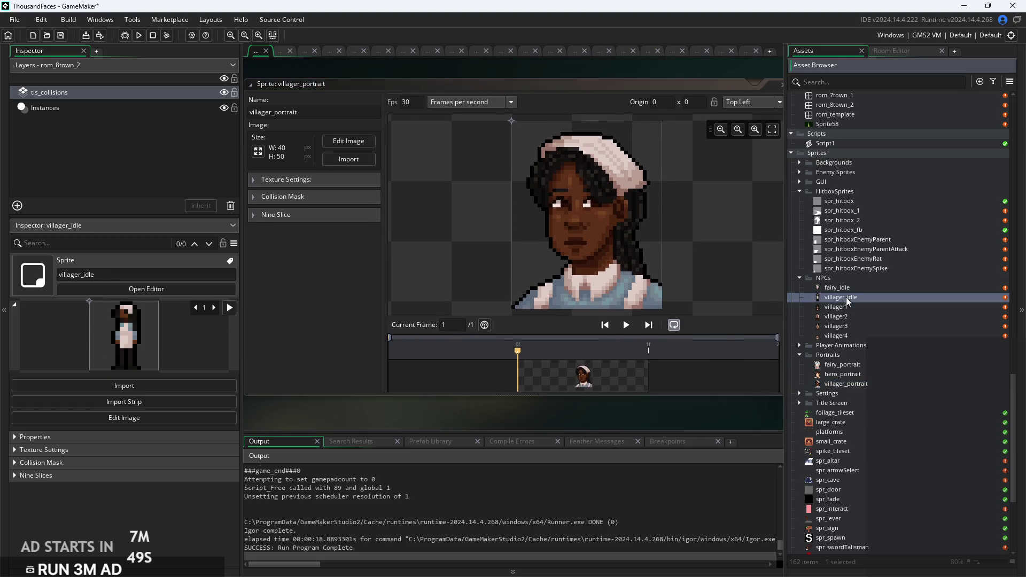
{"action": "double_click", "coordinate": [845, 297]}
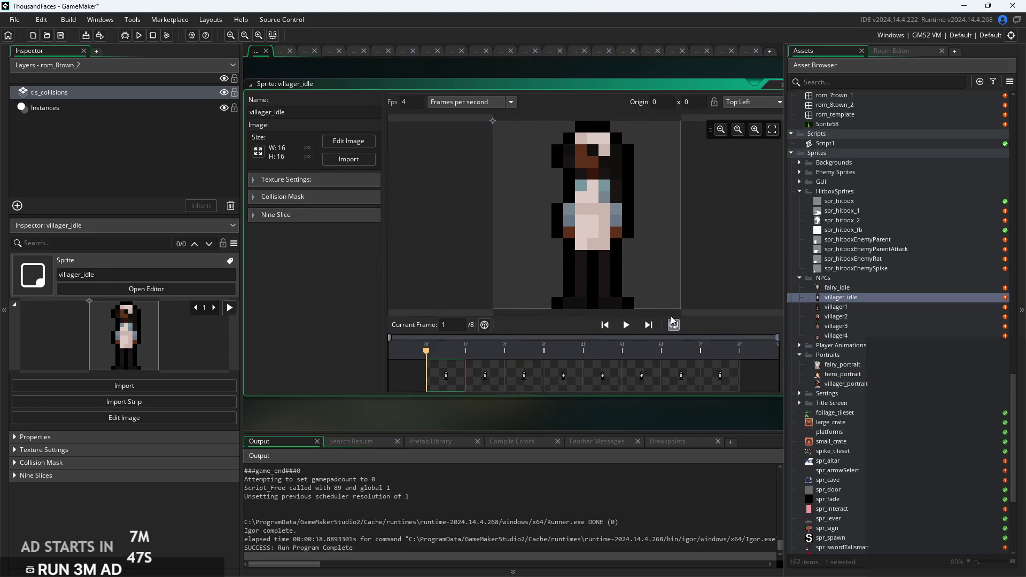
{"action": "scroll", "coordinate": [572, 410], "scroll_direction": "down", "scroll_amount": 2, "text": "ctrl"}
{"action": "scroll", "coordinate": [918, 346], "scroll_direction": "up", "scroll_amount": 5}
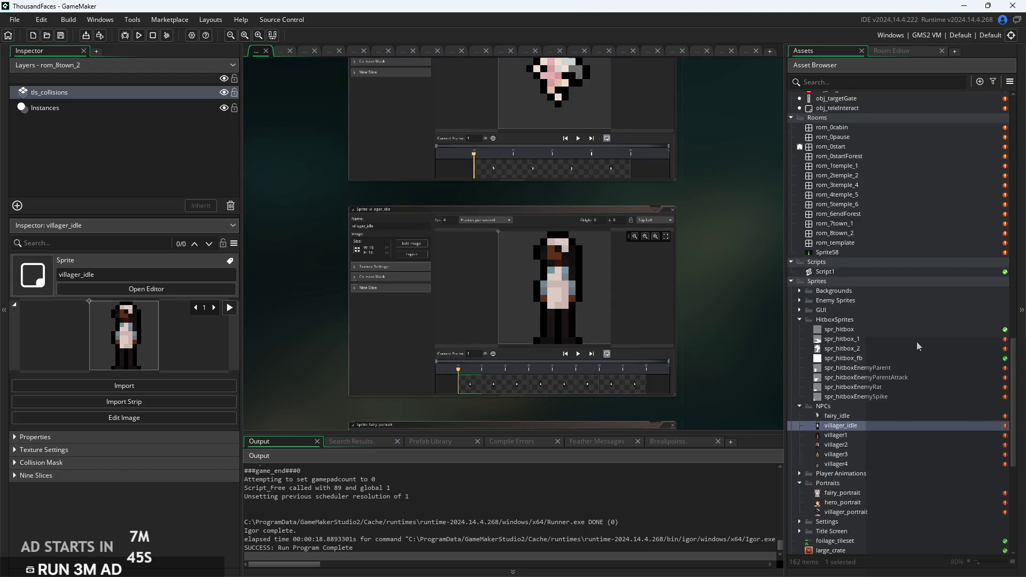
{"action": "scroll", "coordinate": [918, 346], "scroll_direction": "down", "scroll_amount": 4}
{"action": "scroll", "coordinate": [561, 416], "scroll_direction": "up", "scroll_amount": 3, "text": "ctrl"}
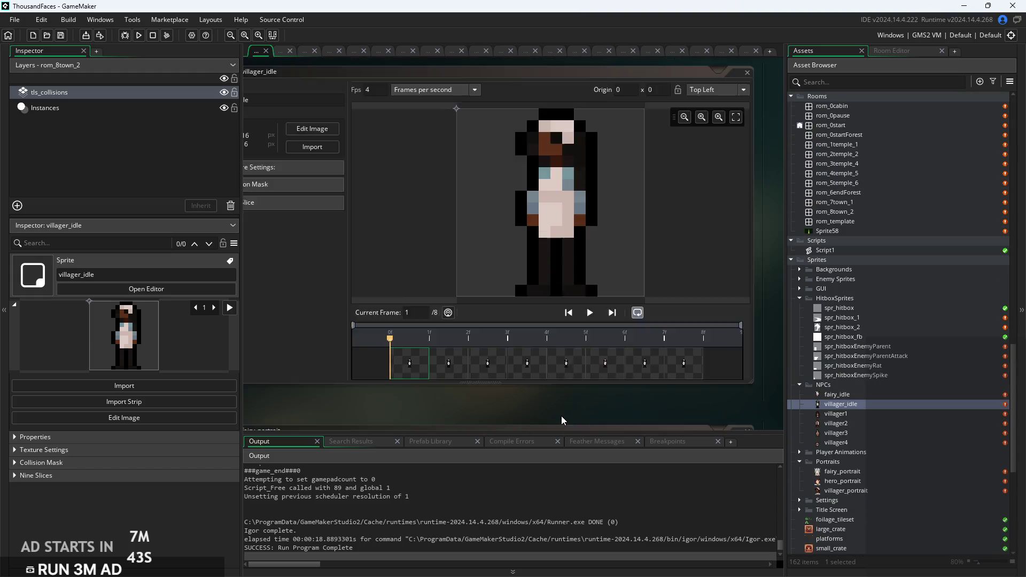
{"action": "left_click_drag", "start_coordinate": [460, 378], "coordinate": [565, 376]}
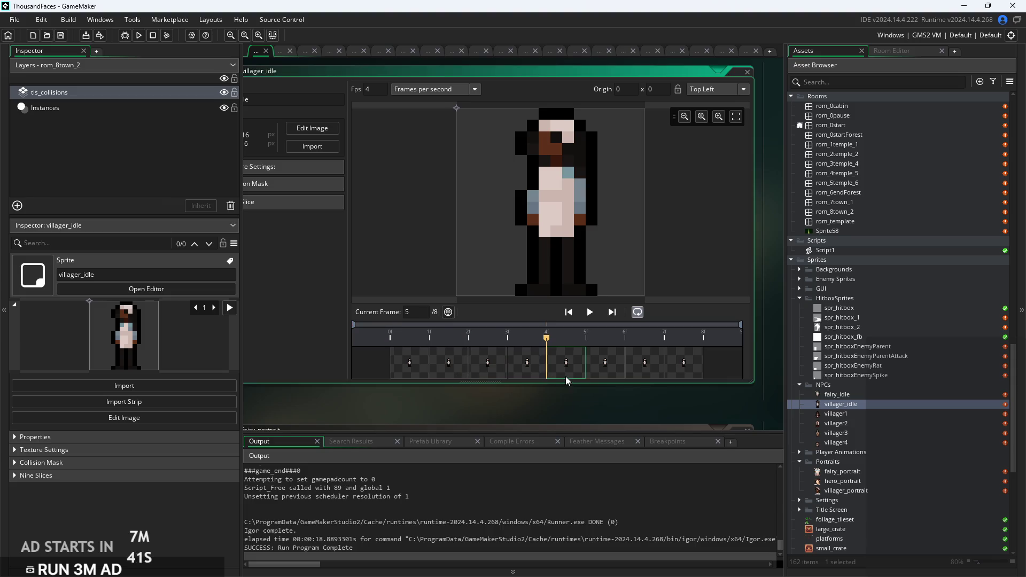
In the Image Editor, try shifting the villager's upper body one pixel on frame 4, then undo it.
{"action": "left_click", "coordinate": [310, 131]}
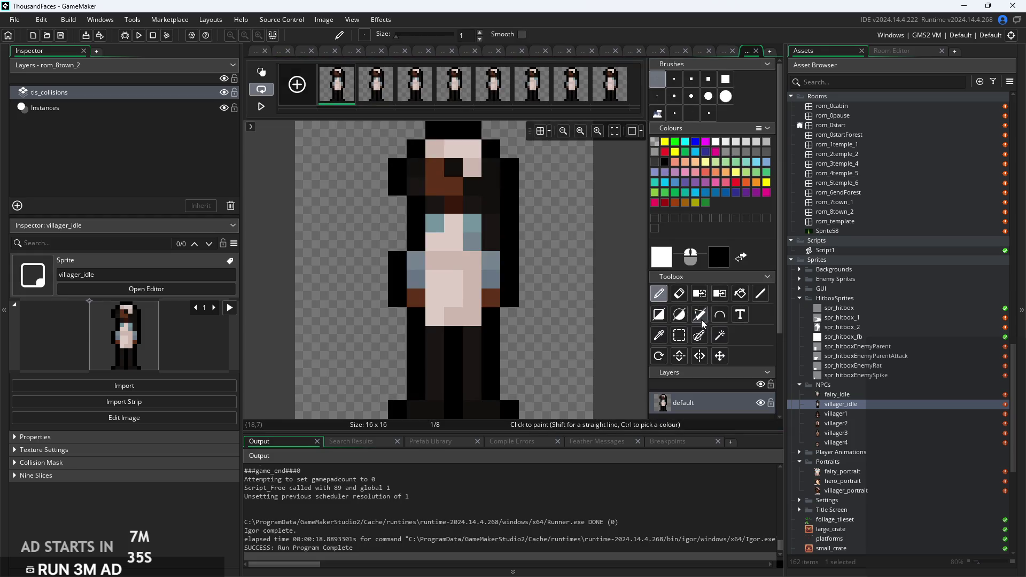
{"action": "left_click", "coordinate": [679, 335]}
{"action": "scroll", "coordinate": [586, 273], "scroll_direction": "down", "scroll_amount": 1}
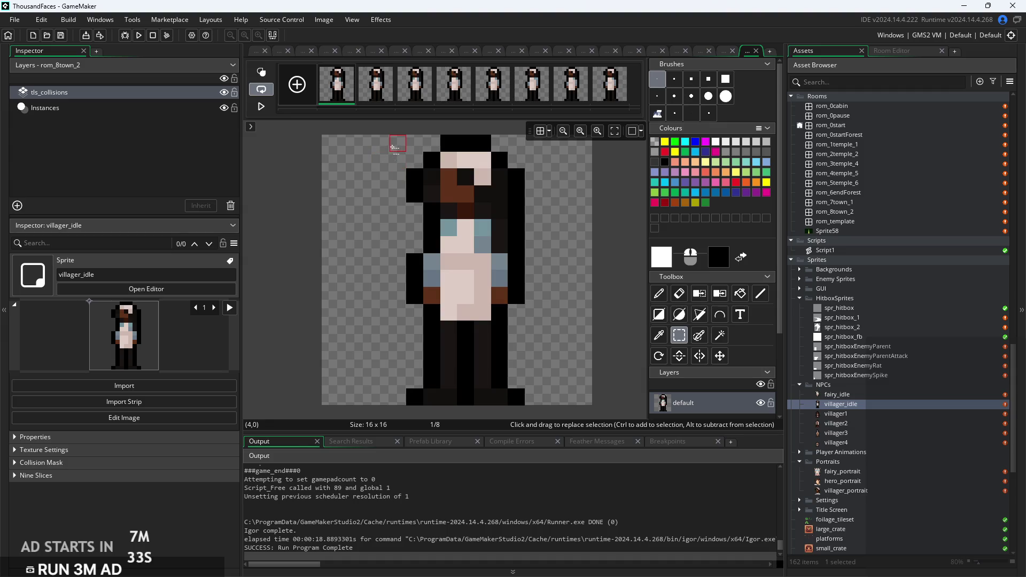
{"action": "mouse_move", "coordinate": [392, 146]}
{"action": "left_mouse_down"}
{"action": "mouse_move", "coordinate": [427, 240]}
{"action": "mouse_move", "coordinate": [541, 316]}
{"action": "left_mouse_up"}
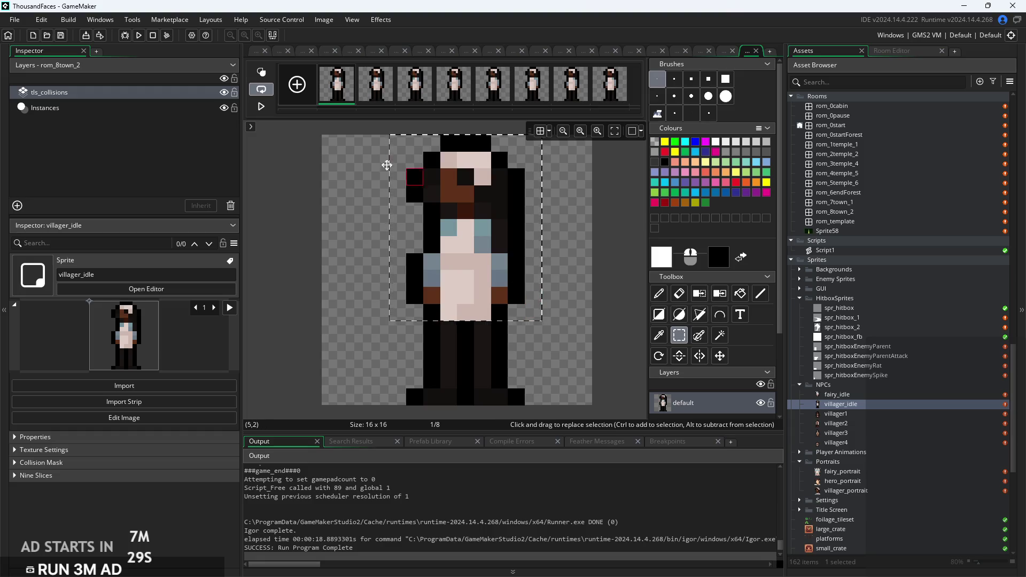
{"action": "left_click", "coordinate": [415, 85]}
{"action": "left_click", "coordinate": [449, 94]}
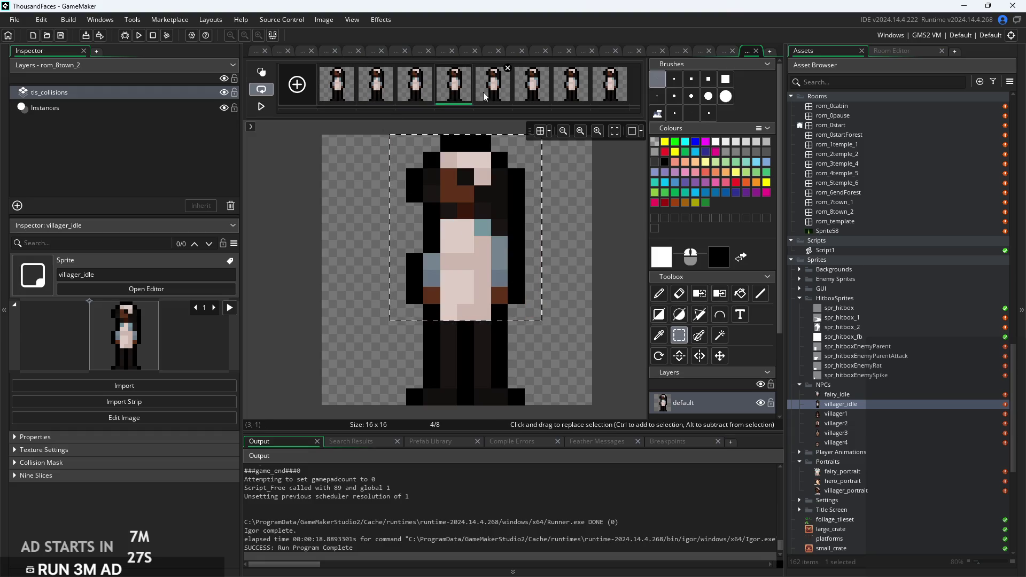
{"action": "left_click_drag", "start_coordinate": [477, 200], "coordinate": [476, 214]}
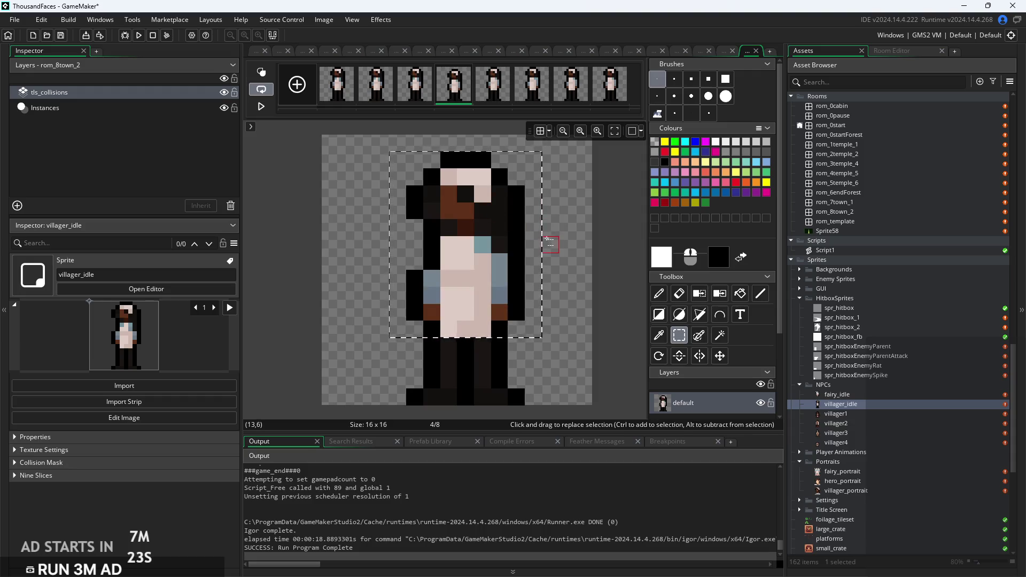
{"action": "key", "text": "ctrl+z"}
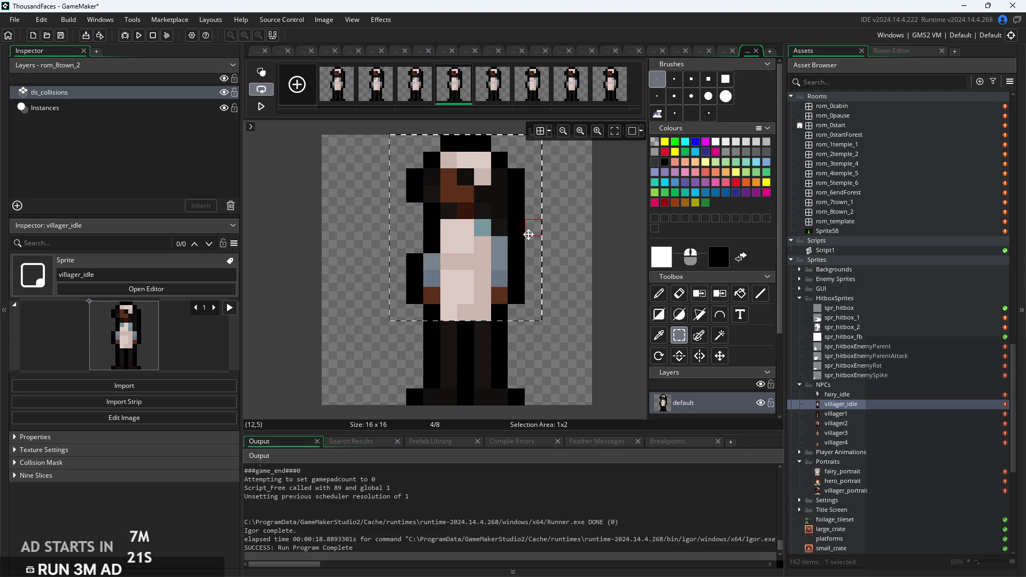
{"action": "left_click", "coordinate": [527, 230]}
Move through frames 5–6 and lower the head and upper body one pixel on frames 7 and 8.
{"action": "left_click", "coordinate": [506, 97]}
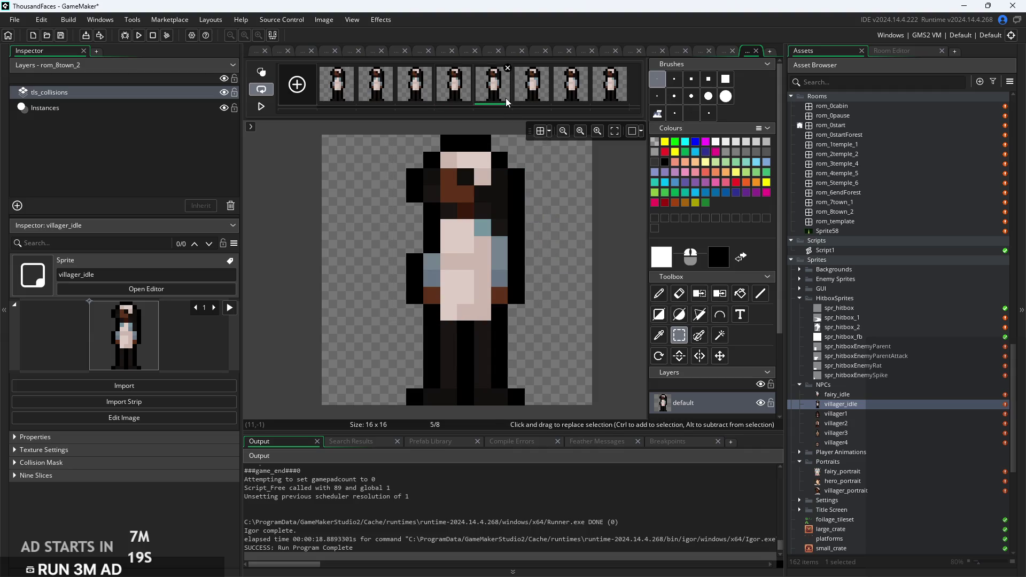
{"action": "key", "text": "Left"}
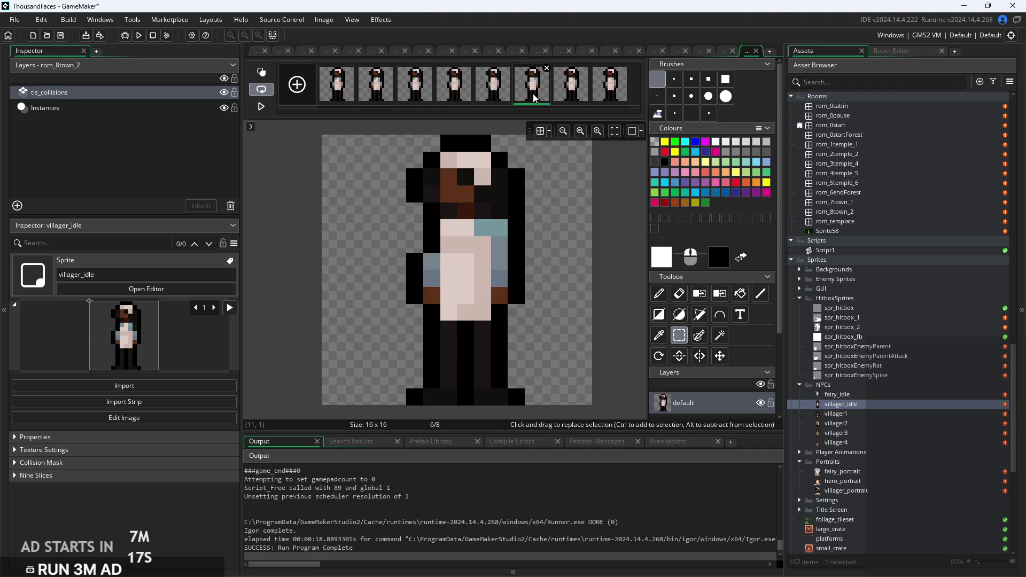
{"action": "left_click", "coordinate": [533, 94]}
{"action": "left_click", "coordinate": [569, 94]}
{"action": "mouse_move", "coordinate": [407, 142]}
{"action": "left_mouse_down"}
{"action": "mouse_move", "coordinate": [531, 332]}
{"action": "mouse_move", "coordinate": [496, 301]}
{"action": "mouse_move", "coordinate": [495, 319]}
{"action": "left_mouse_up"}
{"action": "left_click", "coordinate": [532, 305]}
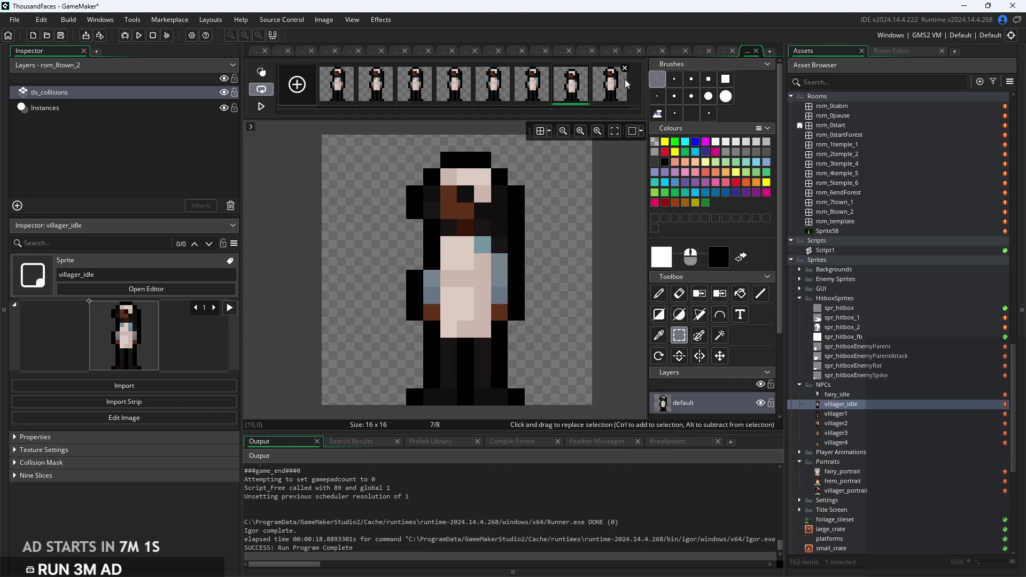
{"action": "left_click", "coordinate": [620, 98]}
{"action": "mouse_move", "coordinate": [414, 143]}
{"action": "left_mouse_down"}
{"action": "mouse_move", "coordinate": [414, 160]}
{"action": "mouse_move", "coordinate": [538, 334]}
{"action": "mouse_move", "coordinate": [539, 319]}
{"action": "mouse_move", "coordinate": [506, 310]}
{"action": "left_mouse_up"}
{"action": "left_click", "coordinate": [550, 145]}
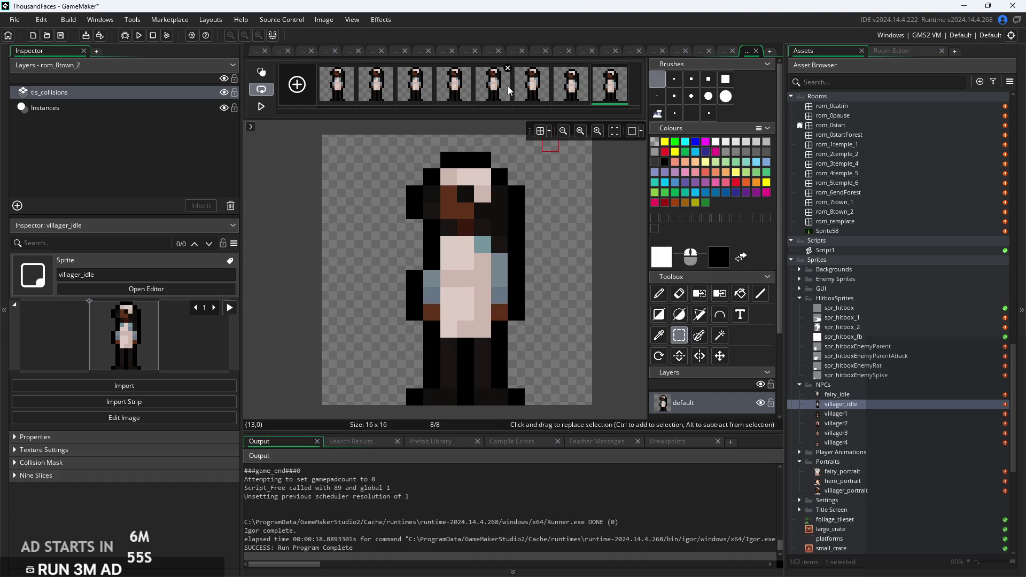
Select the upper body on frames 1 and 2, review frames 3–6, and return to the villager_idle sprite editor.
{"action": "left_click", "coordinate": [510, 87]}
{"action": "left_click", "coordinate": [337, 85]}
{"action": "mouse_move", "coordinate": [409, 145]}
{"action": "left_mouse_down"}
{"action": "mouse_move", "coordinate": [531, 253]}
{"action": "mouse_move", "coordinate": [534, 320]}
{"action": "mouse_move", "coordinate": [526, 313]}
{"action": "left_mouse_up"}
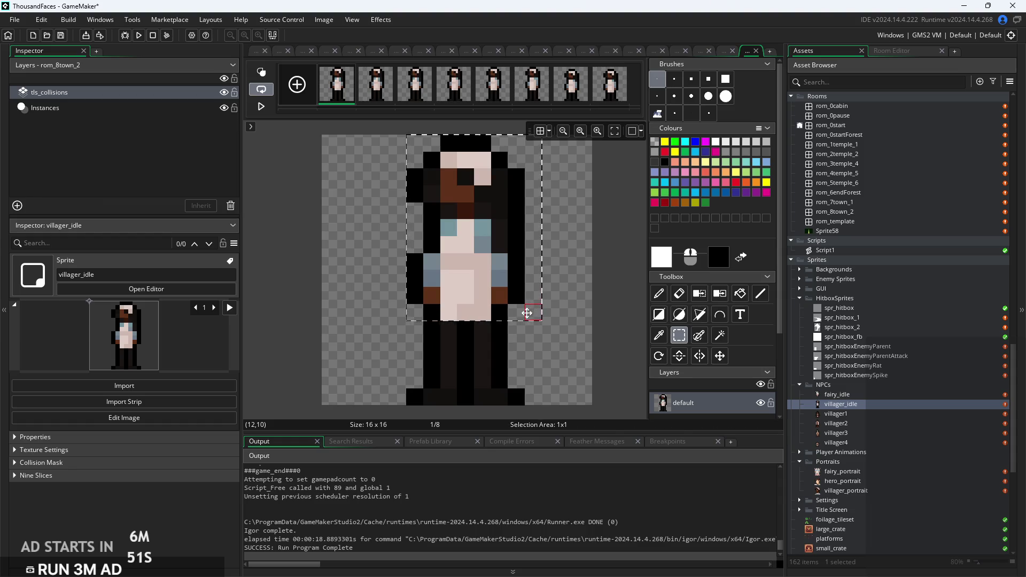
{"action": "left_click", "coordinate": [369, 78]}
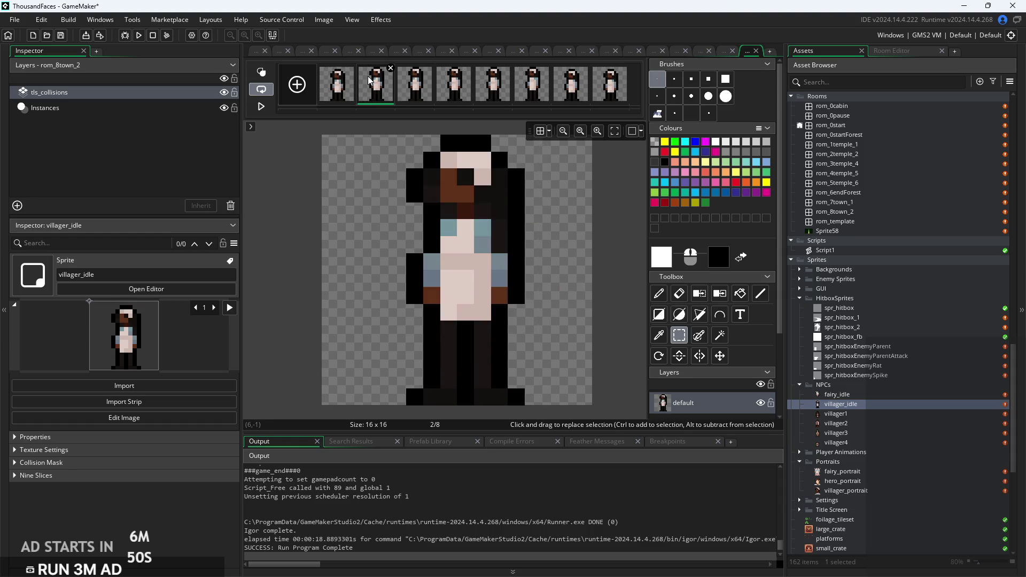
{"action": "key", "text": "Left"}
{"action": "left_click", "coordinate": [373, 103]}
{"action": "mouse_move", "coordinate": [407, 136]}
{"action": "left_mouse_down"}
{"action": "mouse_move", "coordinate": [523, 285]}
{"action": "mouse_move", "coordinate": [517, 319]}
{"action": "left_mouse_up"}
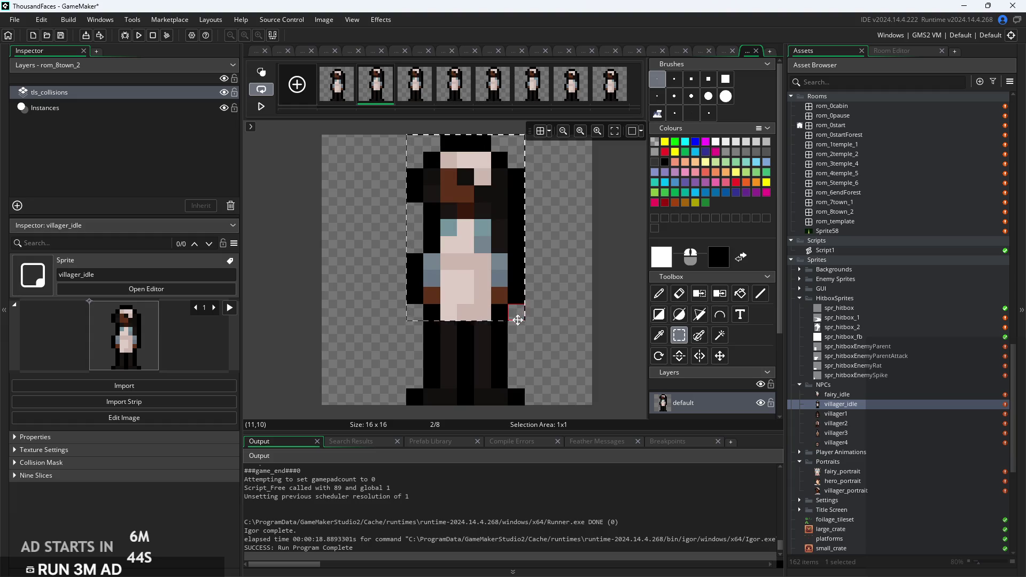
{"action": "left_click", "coordinate": [426, 72]}
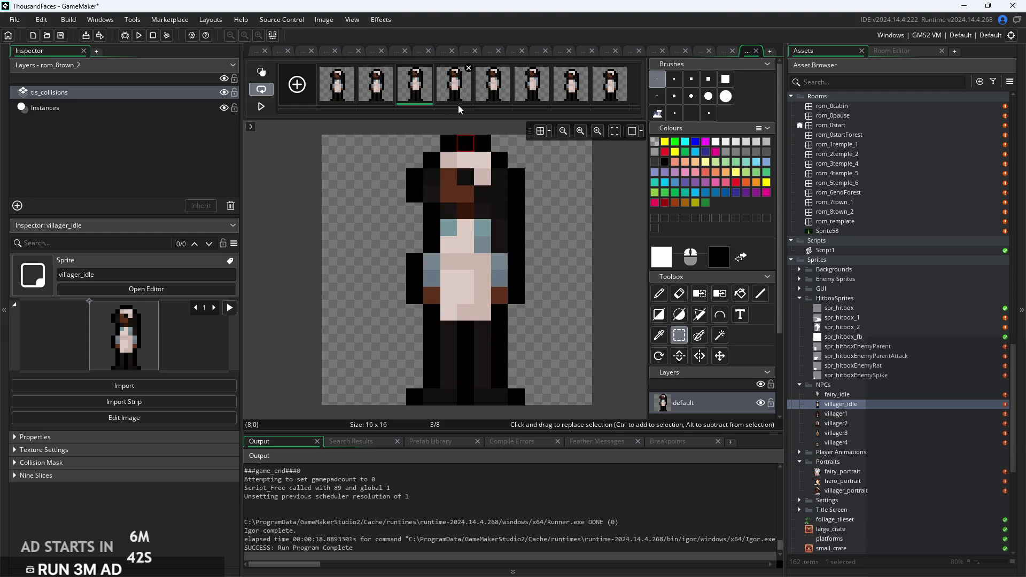
{"action": "left_click", "coordinate": [450, 93]}
{"action": "left_click", "coordinate": [495, 91]}
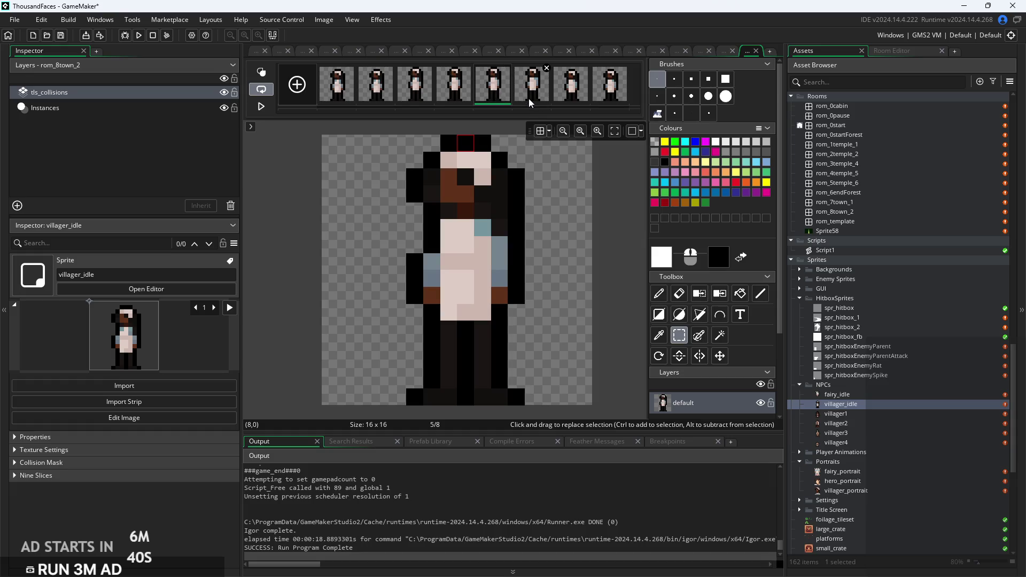
{"action": "left_click", "coordinate": [529, 102]}
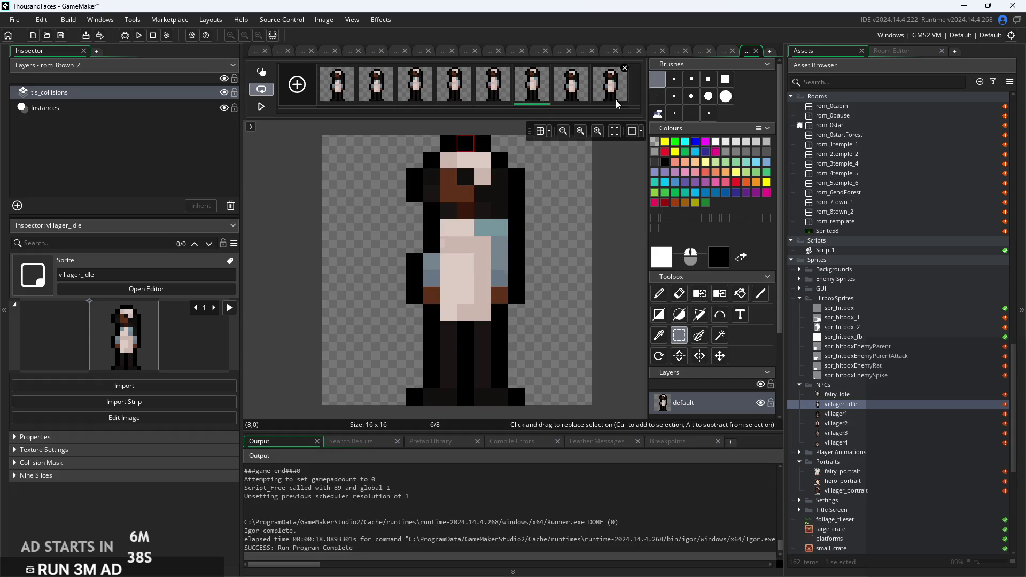
{"action": "left_click", "coordinate": [257, 50]}
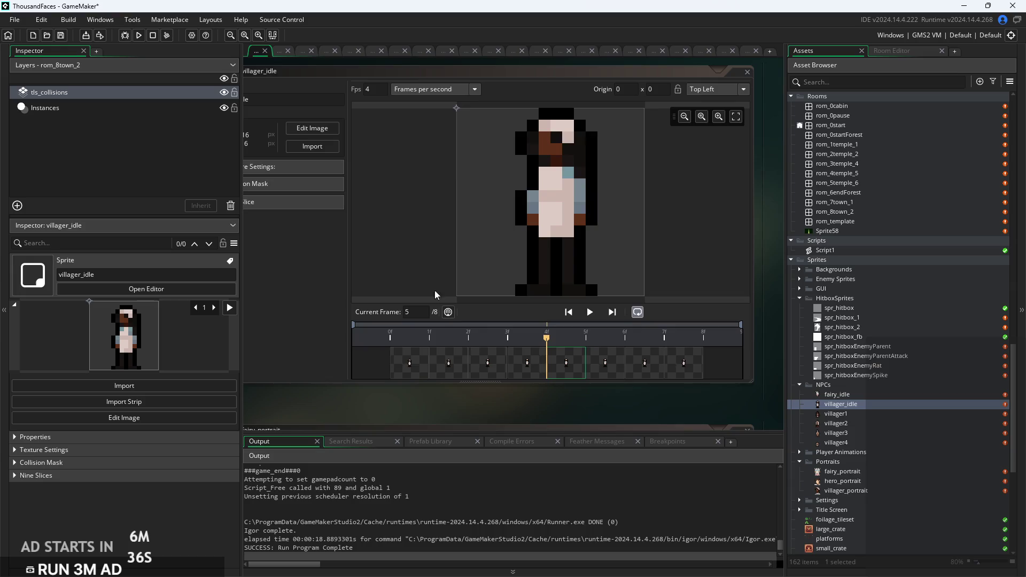
Play the villager_idle animation preview.
{"action": "left_click", "coordinate": [590, 312]}
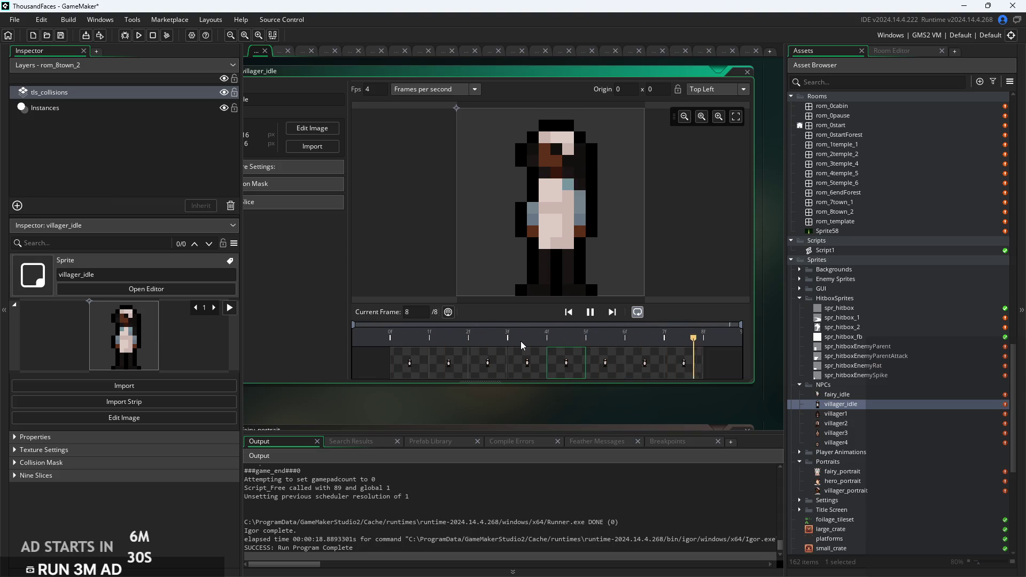
{"action": "scroll", "coordinate": [573, 419], "scroll_direction": "down", "scroll_amount": 4}
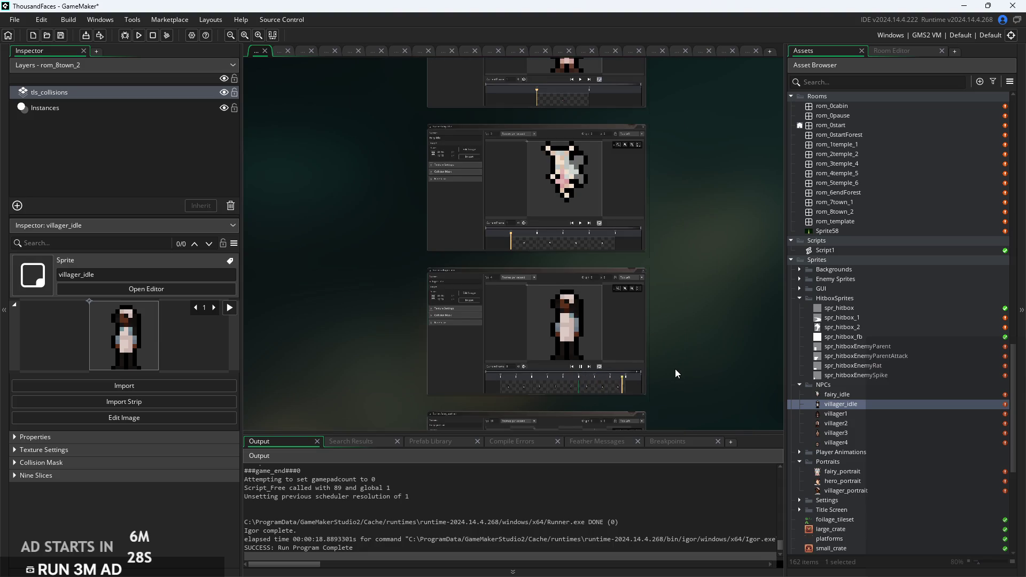
{"action": "scroll", "coordinate": [710, 346], "scroll_direction": "up", "scroll_amount": 3}
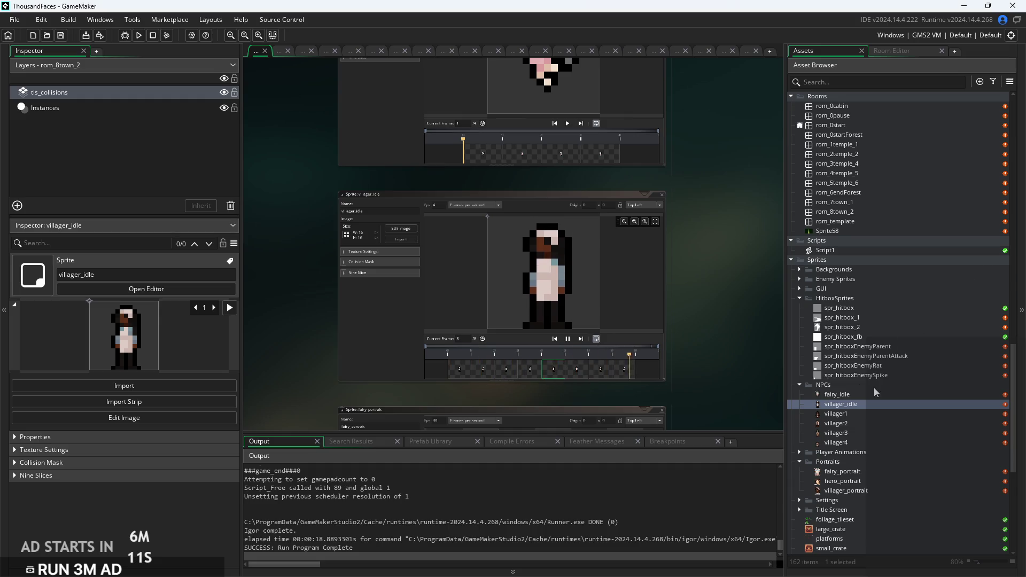
Scroll the Asset Browser up past rom_0start to the Objects NPCs folder.
{"action": "scroll", "coordinate": [875, 393], "scroll_direction": "up", "scroll_amount": 3}
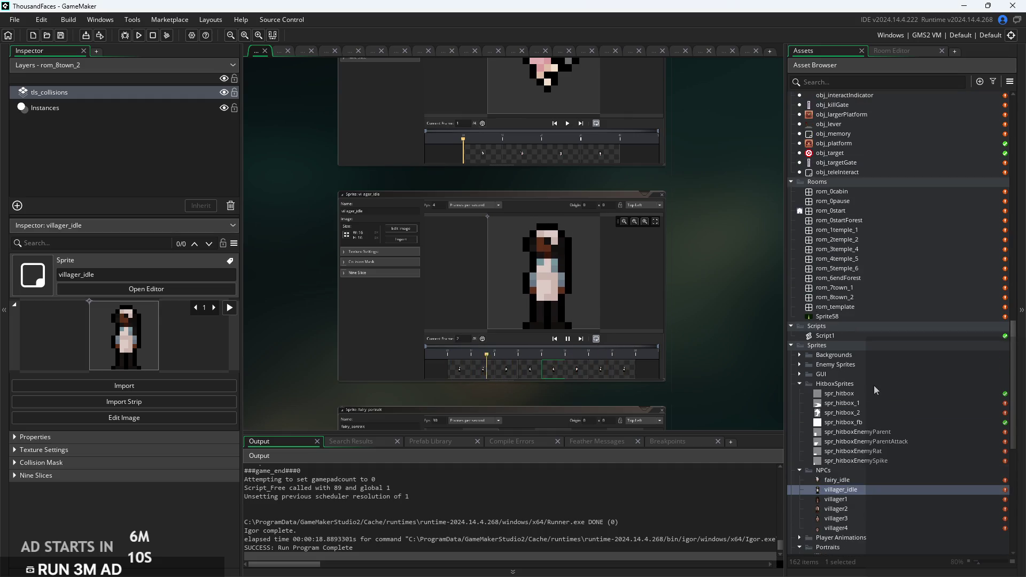
{"action": "left_click", "coordinate": [889, 213]}
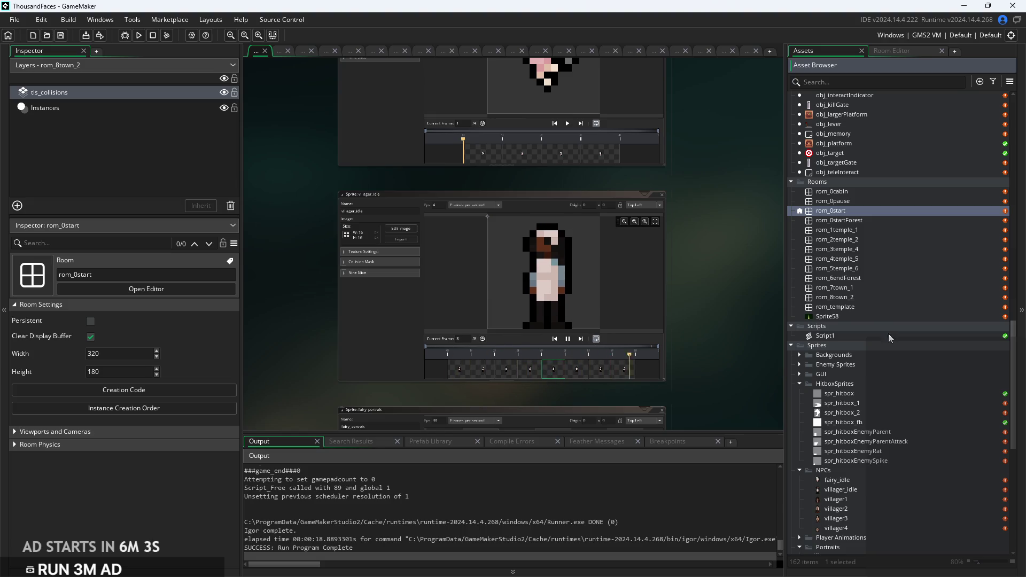
{"action": "scroll", "coordinate": [830, 297], "scroll_direction": "up", "scroll_amount": 5}
{"action": "scroll", "coordinate": [830, 297], "scroll_direction": "up", "scroll_amount": 1}
{"action": "scroll", "coordinate": [892, 358], "scroll_direction": "up", "scroll_amount": 2}
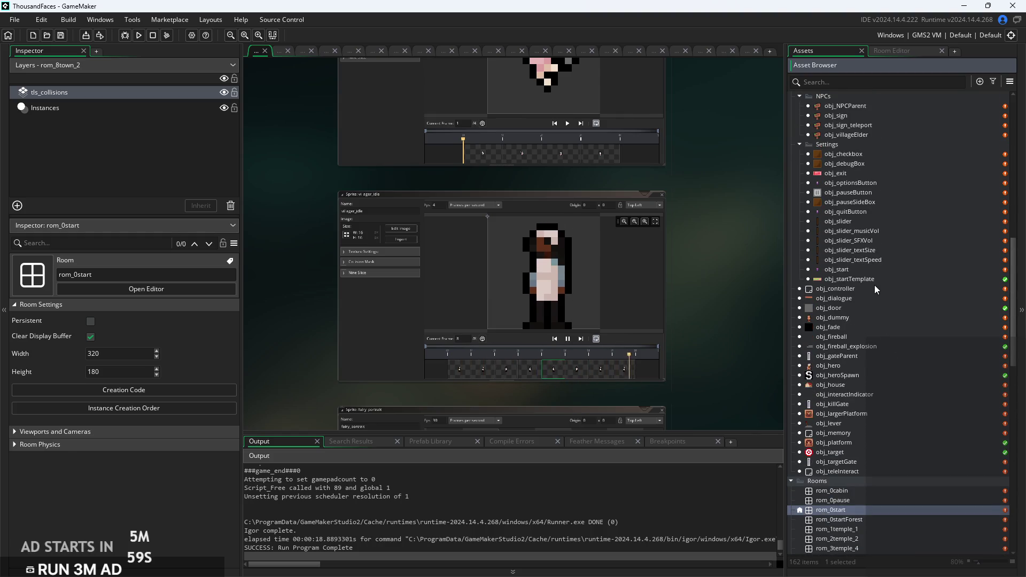
{"action": "scroll", "coordinate": [876, 289], "scroll_direction": "up", "scroll_amount": 3}
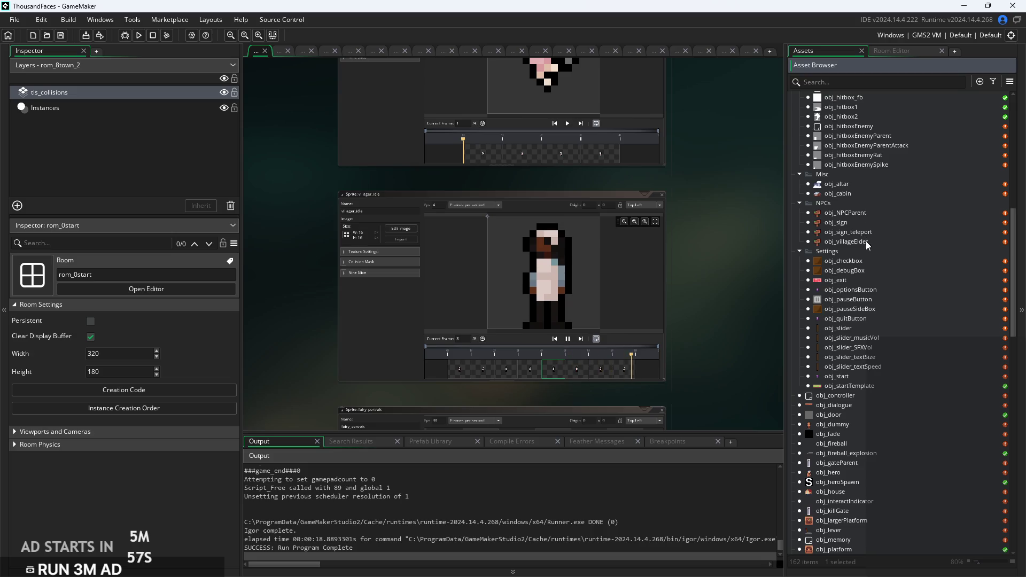
Open obj_villageElder and pick villager_idle from Sprites > NPCs as its sprite.
{"action": "double_click", "coordinate": [855, 241]}
{"action": "left_click", "coordinate": [537, 198]}
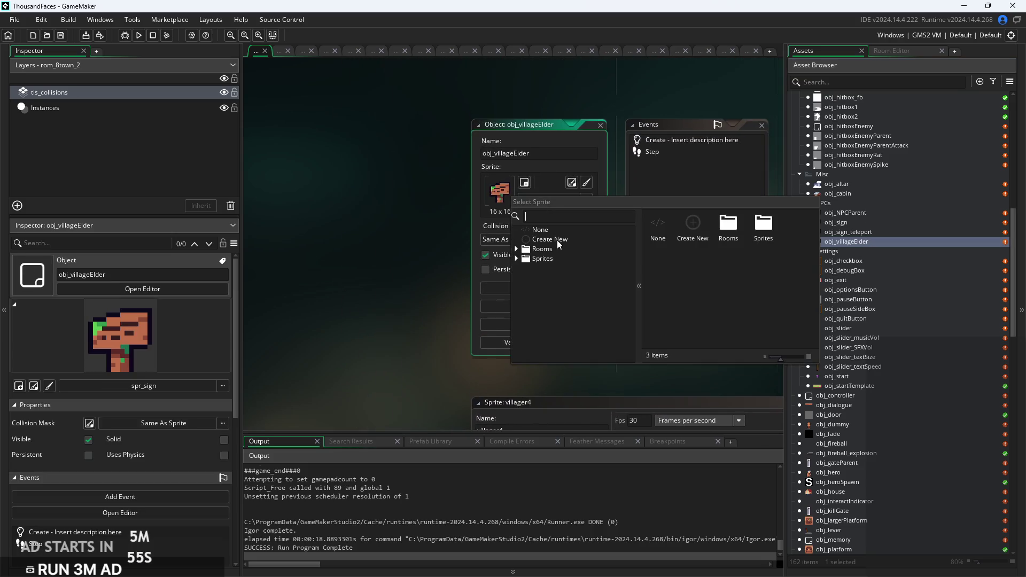
{"action": "double_click", "coordinate": [533, 260]}
{"action": "scroll", "coordinate": [562, 342], "scroll_direction": "down", "scroll_amount": 3}
{"action": "scroll", "coordinate": [562, 324], "scroll_direction": "down", "scroll_amount": 3}
{"action": "scroll", "coordinate": [560, 309], "scroll_direction": "down", "scroll_amount": 1}
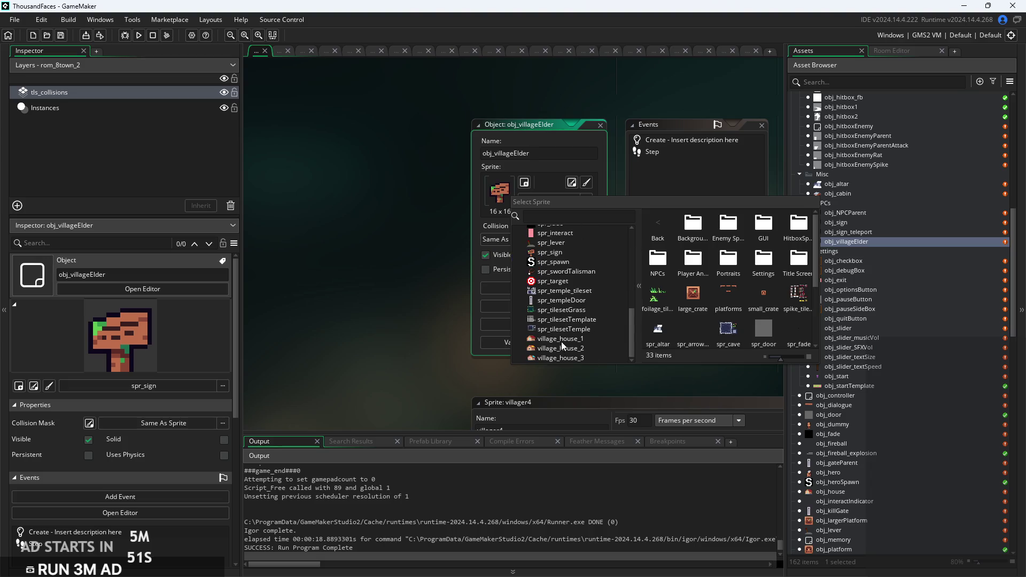
{"action": "scroll", "coordinate": [561, 338], "scroll_direction": "up", "scroll_amount": 6}
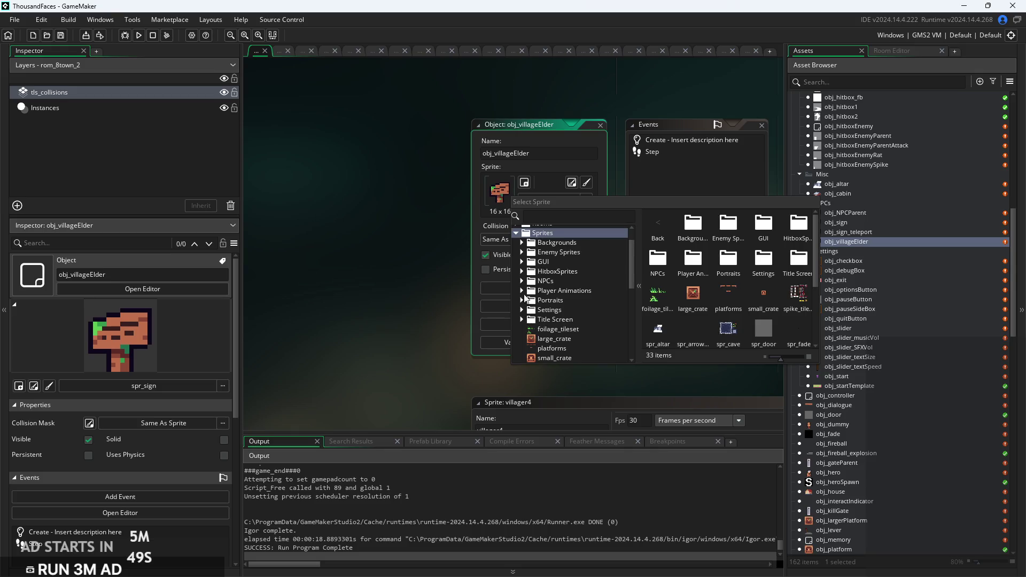
{"action": "left_click", "coordinate": [521, 282]}
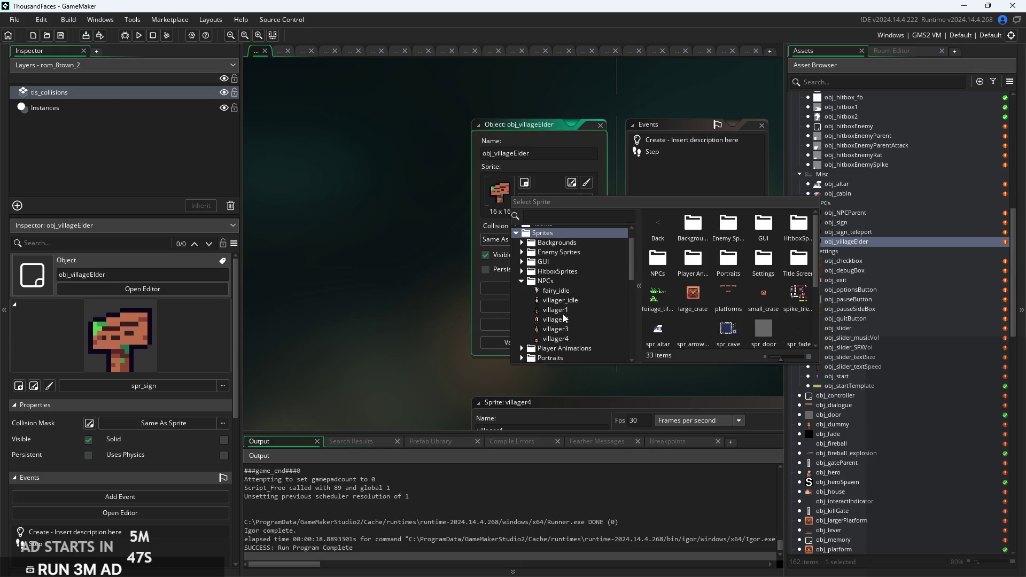
{"action": "left_click", "coordinate": [571, 302]}
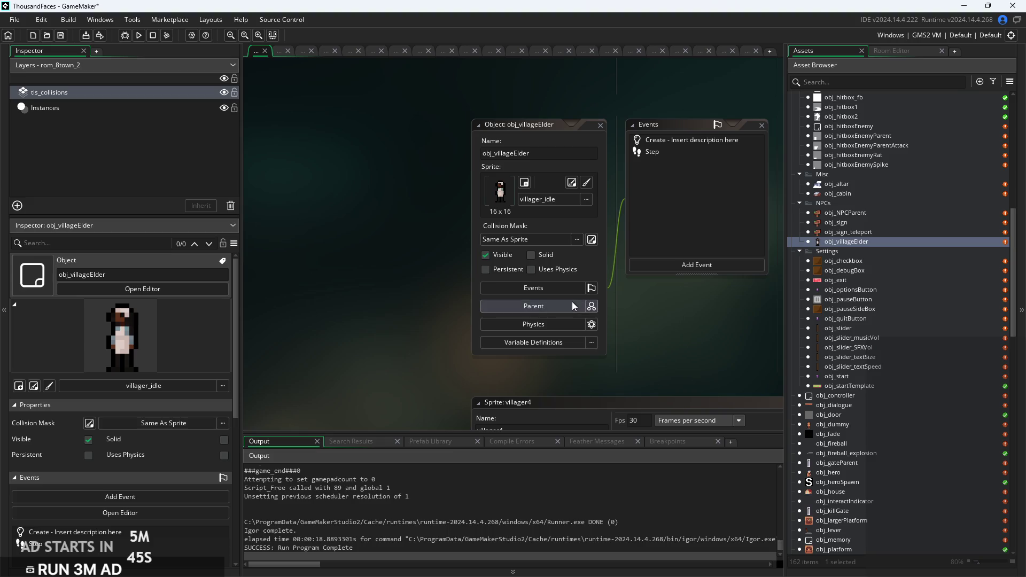
{"action": "left_click_drag", "start_coordinate": [672, 313], "coordinate": [344, 303]}
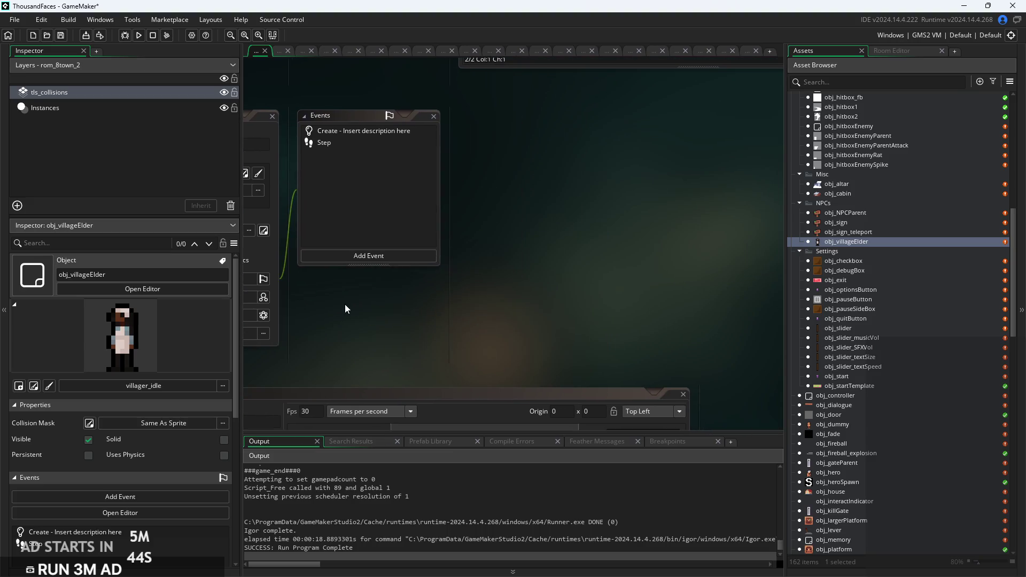
Open obj_villageElder's Create and Step event code, returning to the Create code.
{"action": "double_click", "coordinate": [393, 134]}
{"action": "double_click", "coordinate": [391, 143]}
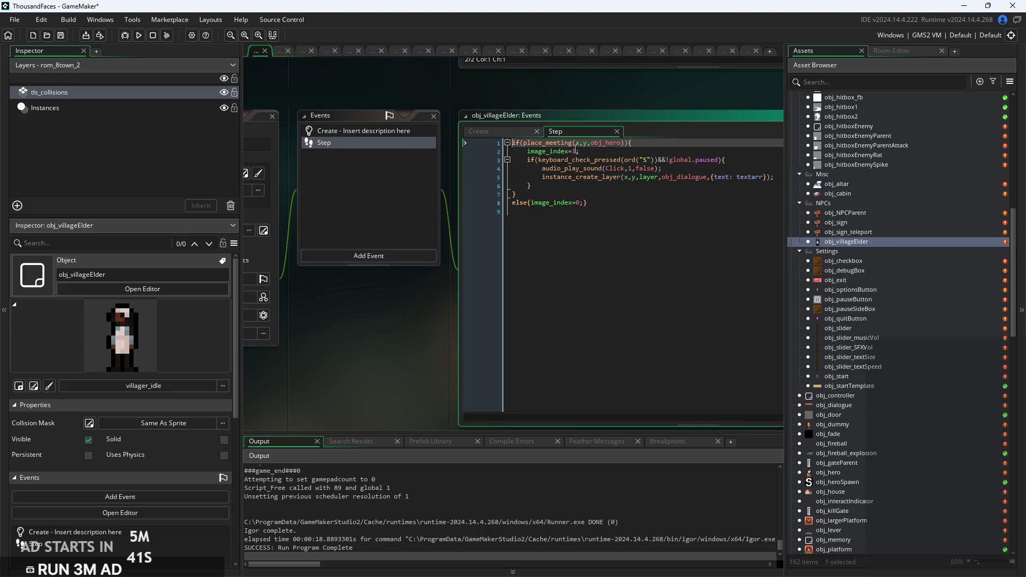
{"action": "left_click", "coordinate": [481, 131]}
{"action": "scroll", "coordinate": [586, 160], "scroll_direction": "up", "scroll_amount": 1}
{"action": "scroll", "coordinate": [586, 160], "scroll_direction": "up", "scroll_amount": 1}
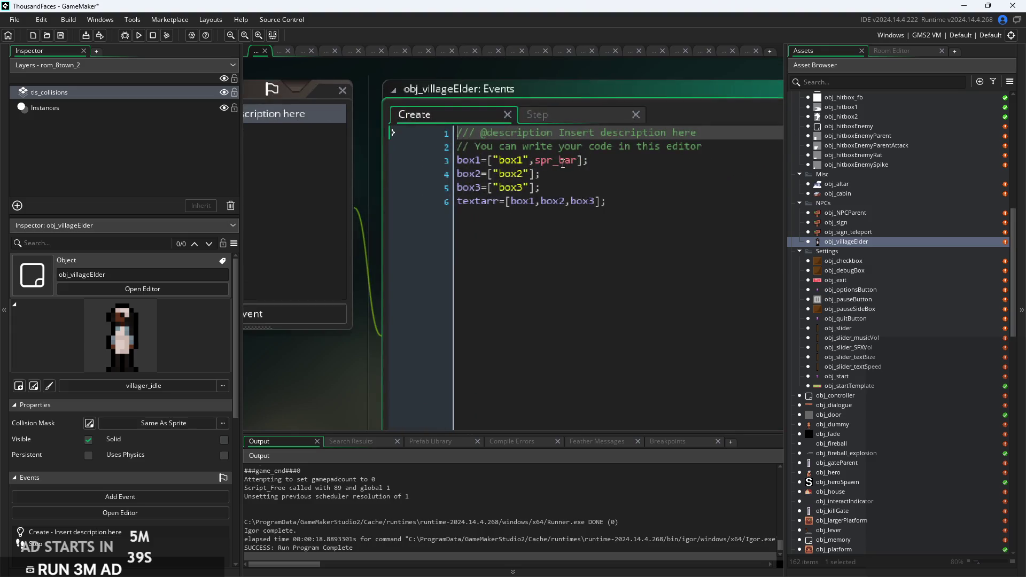
Select spr_bar in box1 on line 3 and start typing villager_p over it.
{"action": "left_click", "coordinate": [558, 161]}
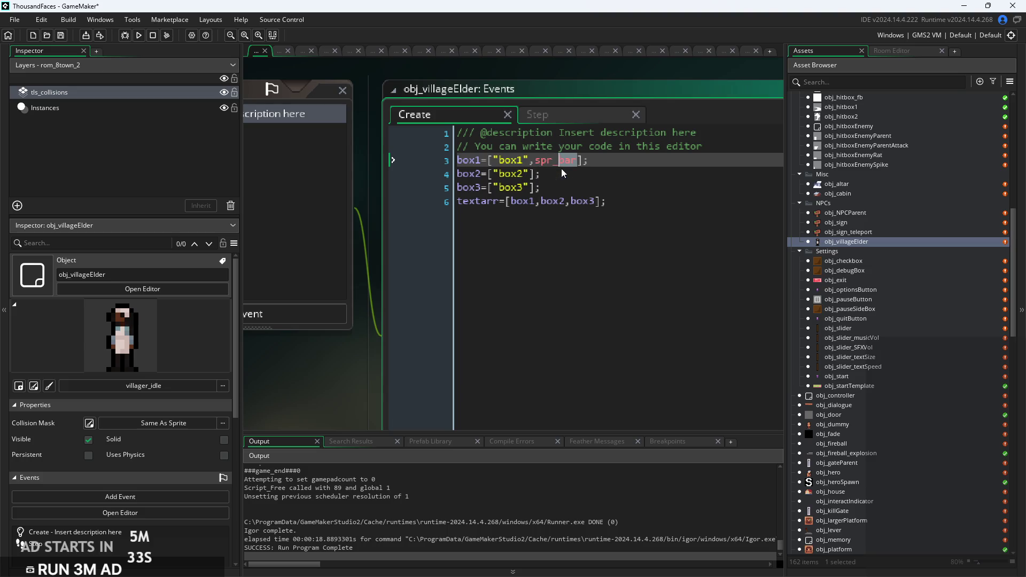
{"action": "left_click", "coordinate": [709, 225]}
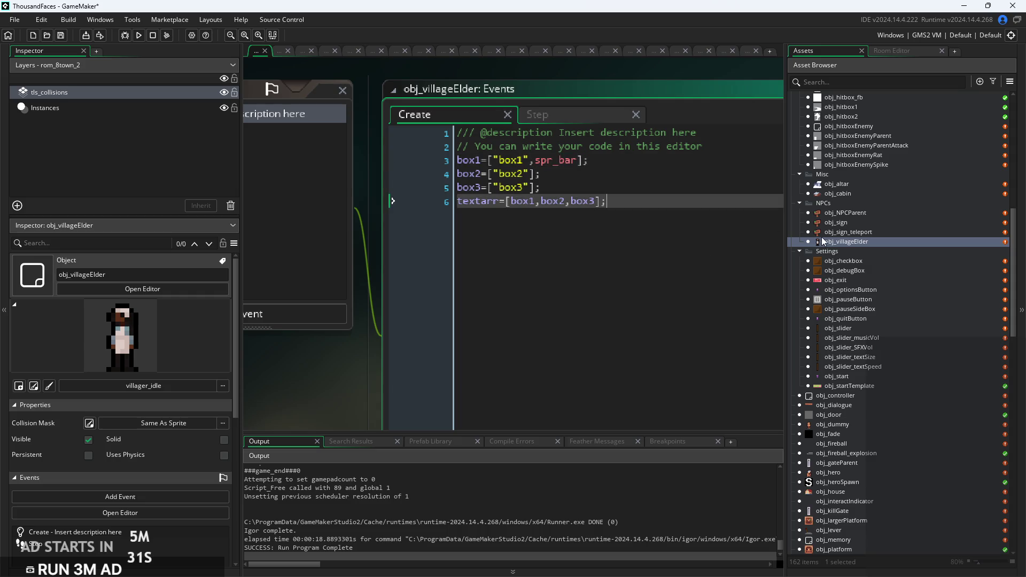
{"action": "scroll", "coordinate": [844, 229], "scroll_direction": "up", "scroll_amount": 5}
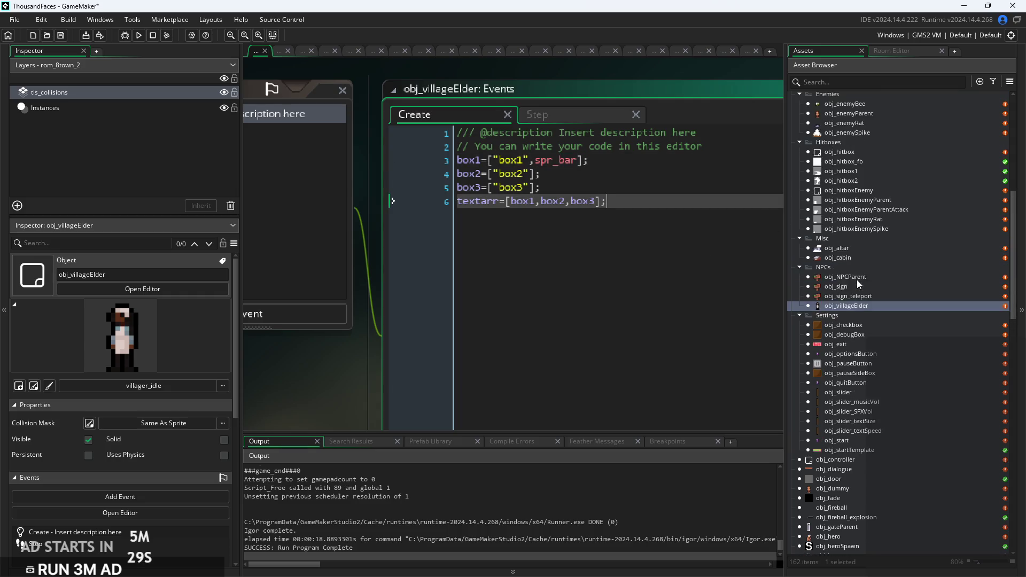
{"action": "scroll", "coordinate": [857, 280], "scroll_direction": "down", "scroll_amount": 4}
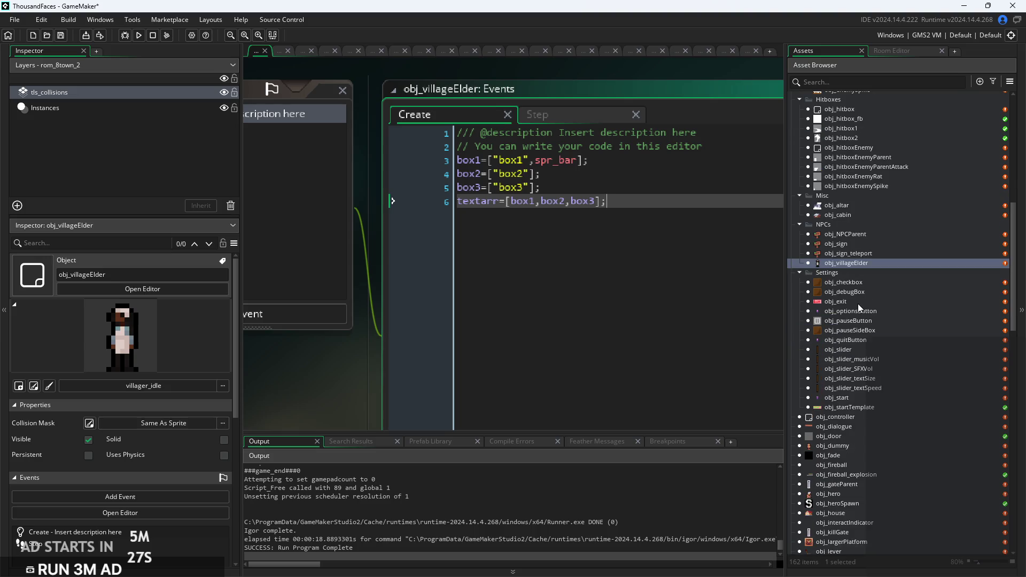
{"action": "scroll", "coordinate": [858, 304], "scroll_direction": "up", "scroll_amount": 5}
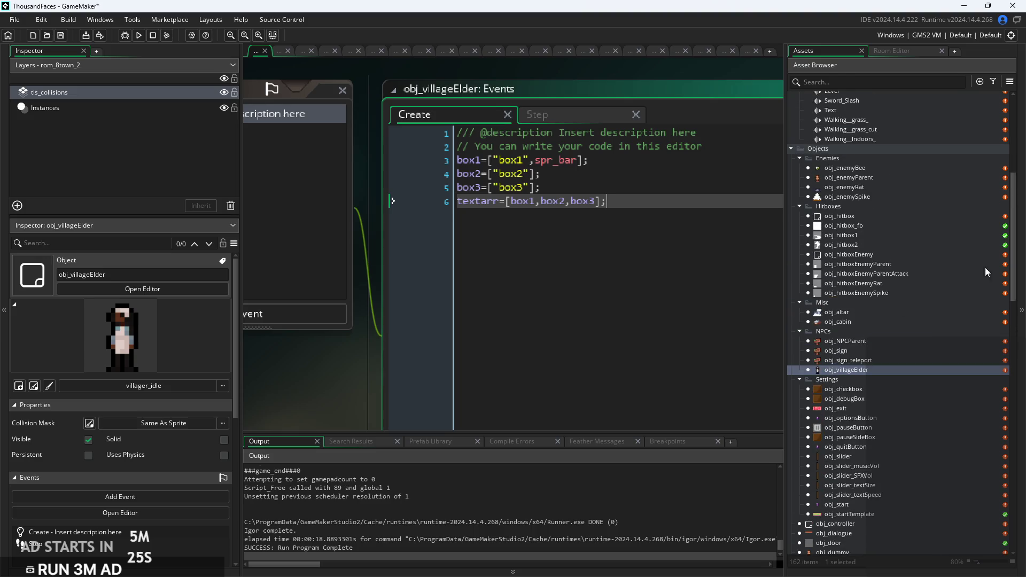
{"action": "left_click_drag", "start_coordinate": [1014, 267], "coordinate": [988, 530]}
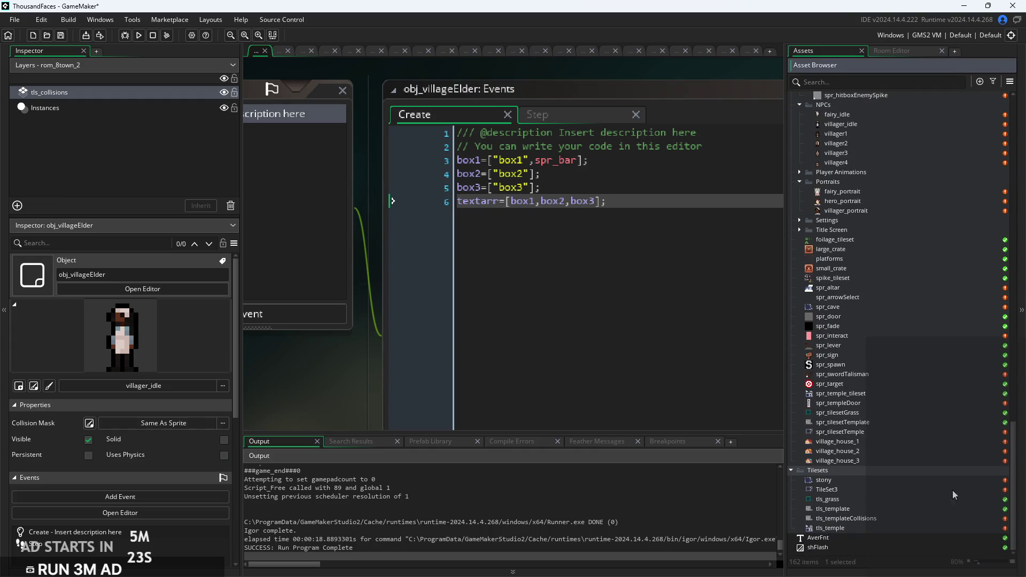
{"action": "left_click_drag", "start_coordinate": [578, 160], "coordinate": [537, 159]}
{"action": "type", "text": "villager"}
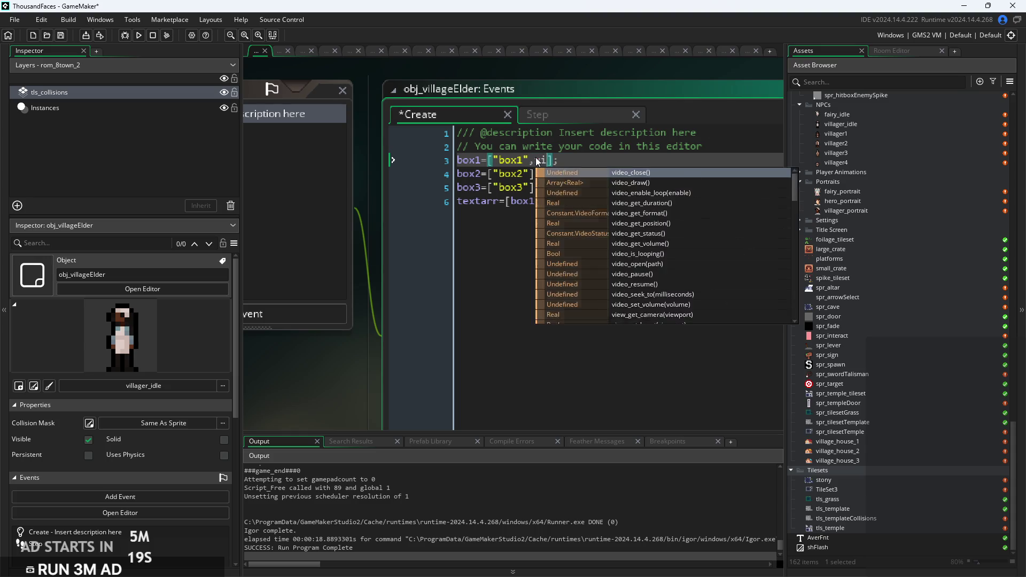
{"action": "type", "text": "_p"}
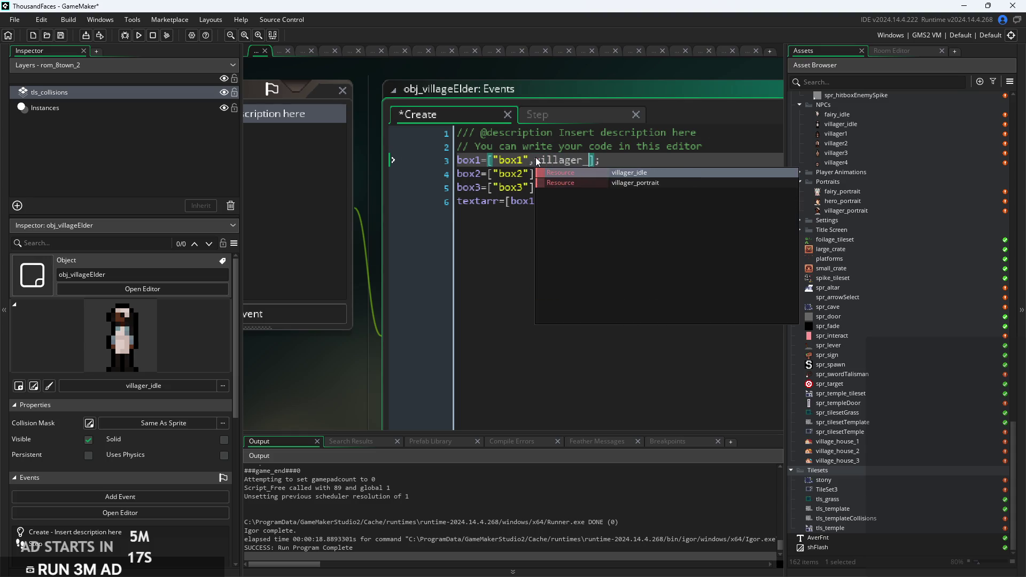
Complete box1 as villager_portrait, append ,villager_portrait to box2 and box3, and view the Step code.
{"action": "key", "text": "Return"}
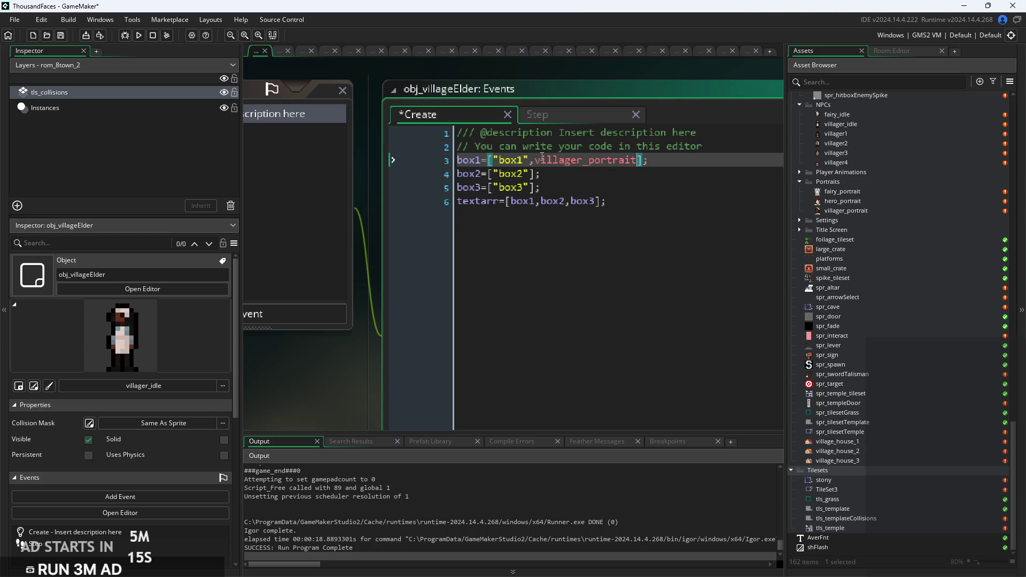
{"action": "double_click", "coordinate": [542, 160]}
{"action": "key", "text": "ctrl+c"}
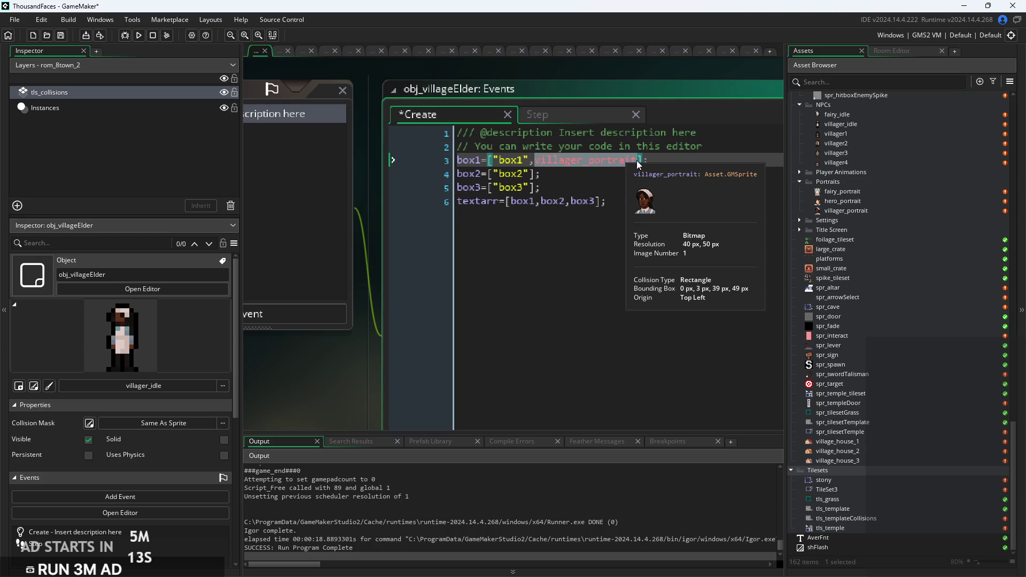
{"action": "left_click", "coordinate": [529, 174]}
{"action": "type", "text": ","}
{"action": "key", "text": "ctrl+v"}
{"action": "left_click", "coordinate": [531, 187]}
{"action": "type", "text": ","}
{"action": "key", "text": "ctrl+v"}
{"action": "left_click", "coordinate": [587, 116]}
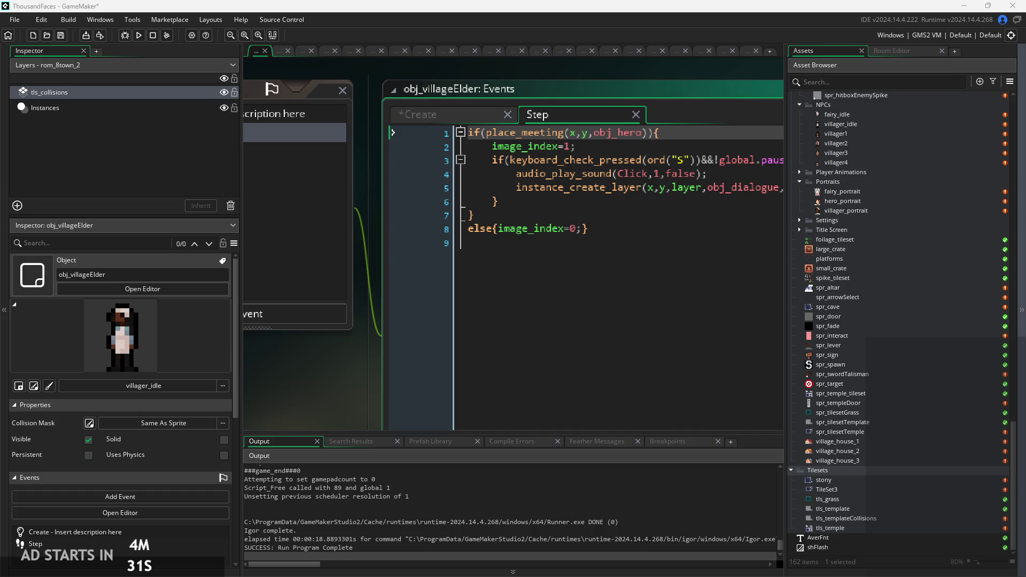
{"action": "left_click", "coordinate": [690, 203]}
{"action": "left_click", "coordinate": [716, 142]}
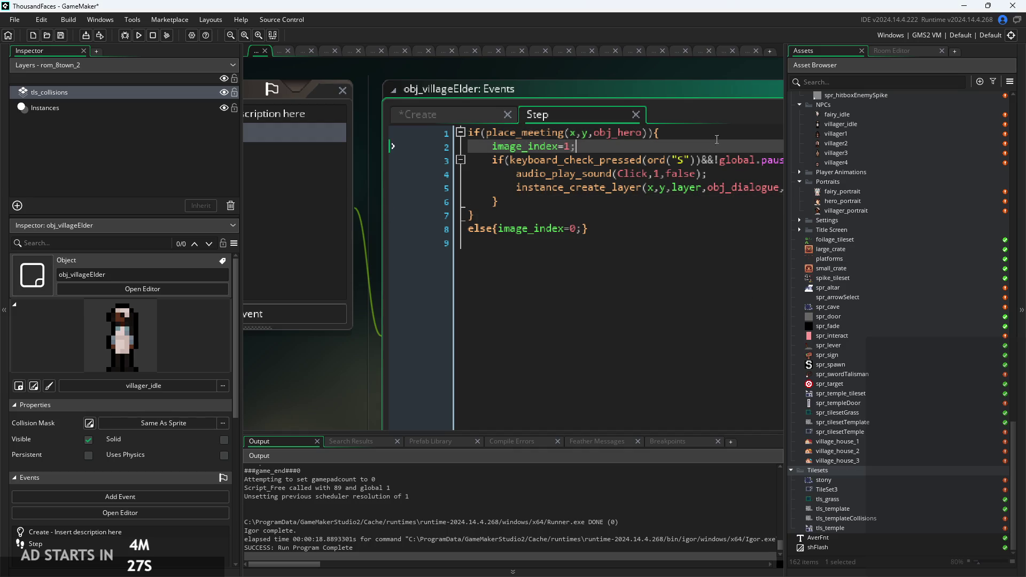
{"action": "key", "text": "Up"}
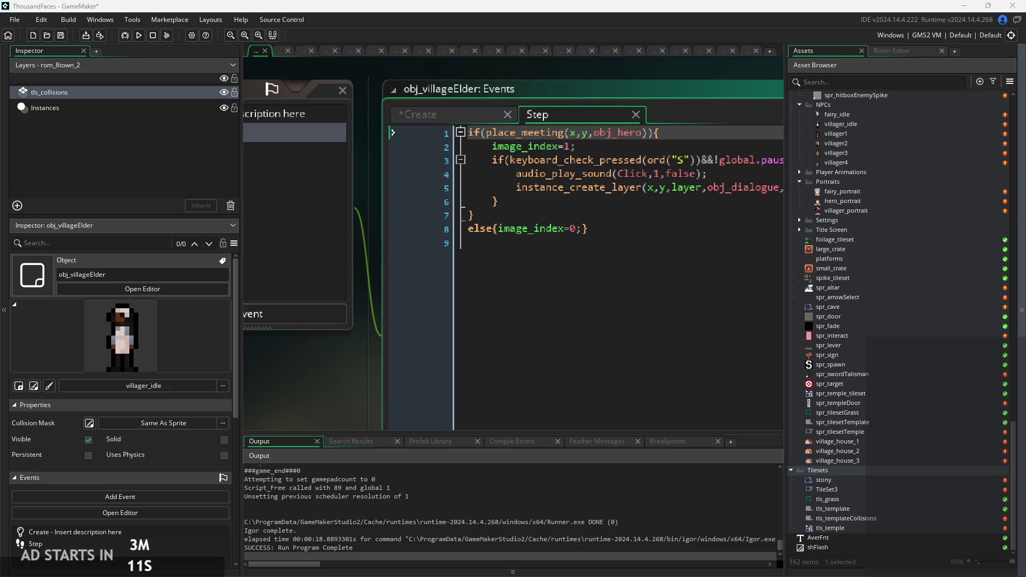
Paste the elder's welcome-and-apology dialogue over the box1 placeholder on line 3 of the Create code.
{"action": "left_click", "coordinate": [636, 147]}
{"action": "scroll", "coordinate": [636, 148], "scroll_direction": "up", "scroll_amount": 2, "text": "ctrl"}
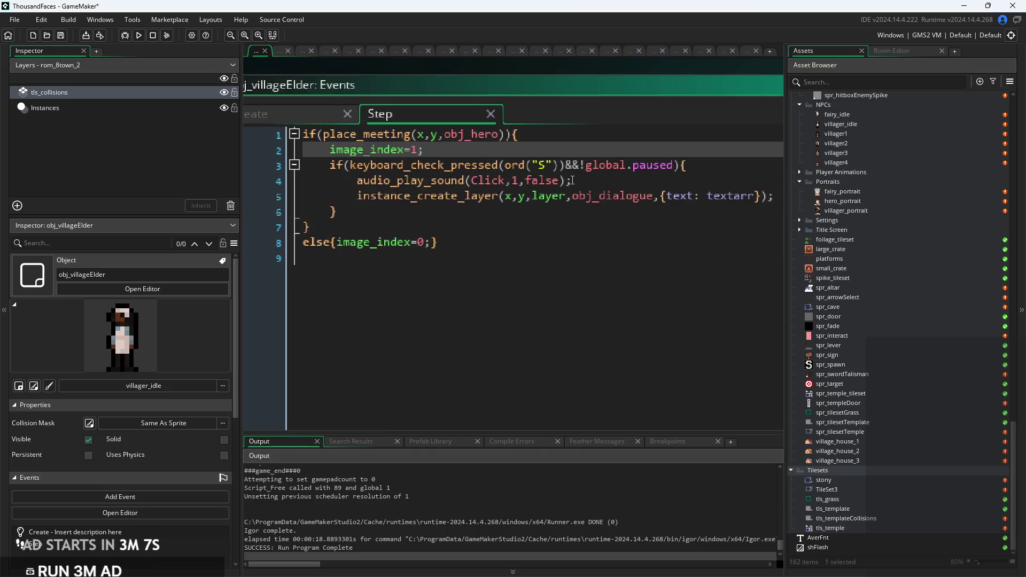
{"action": "left_click", "coordinate": [566, 181]}
{"action": "scroll", "coordinate": [565, 182], "scroll_direction": "down", "scroll_amount": 1, "text": "ctrl"}
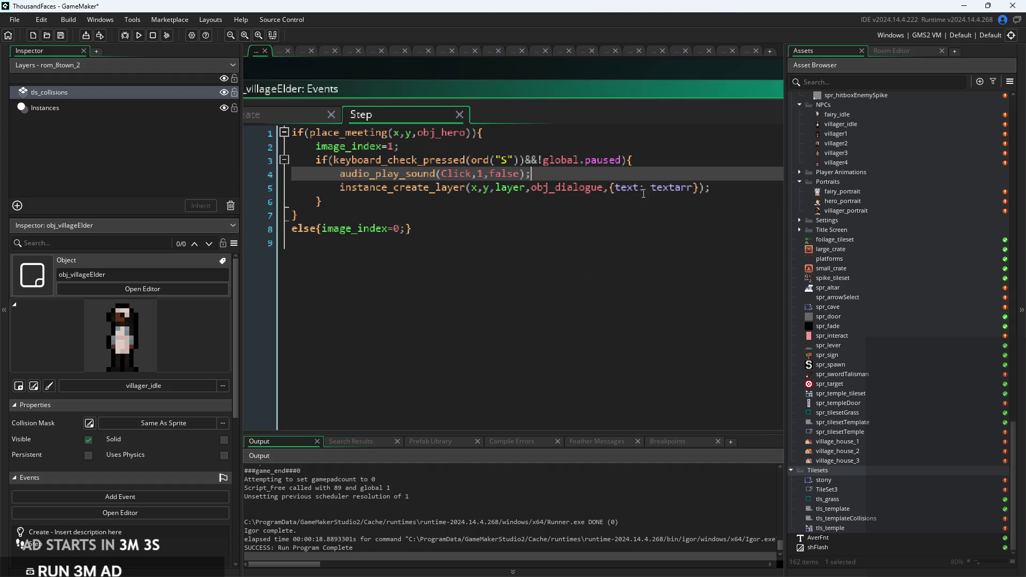
{"action": "left_click", "coordinate": [289, 115]}
{"action": "scroll", "coordinate": [412, 154], "scroll_direction": "up", "scroll_amount": 2, "text": "ctrl"}
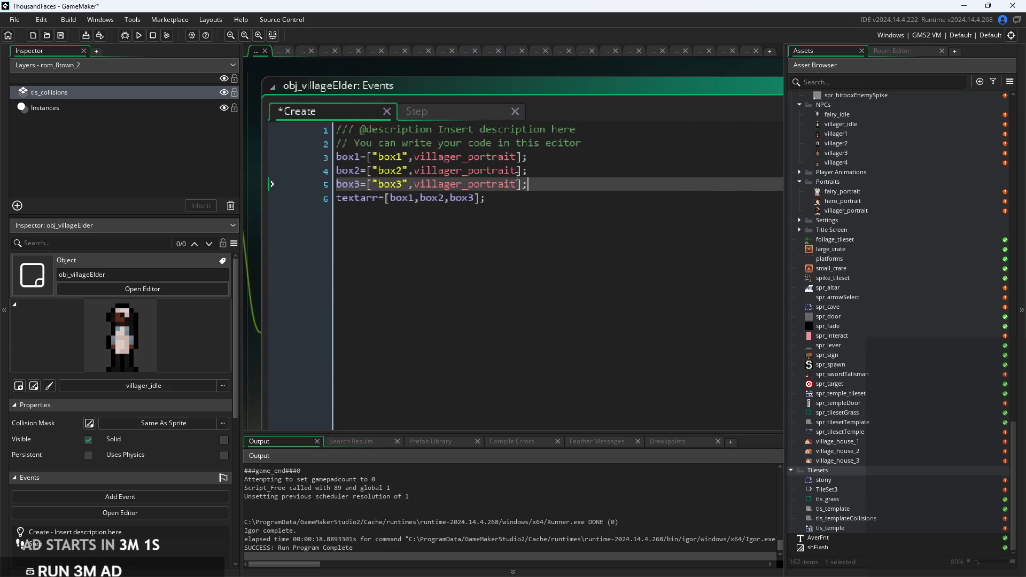
{"action": "double_click", "coordinate": [369, 154]}
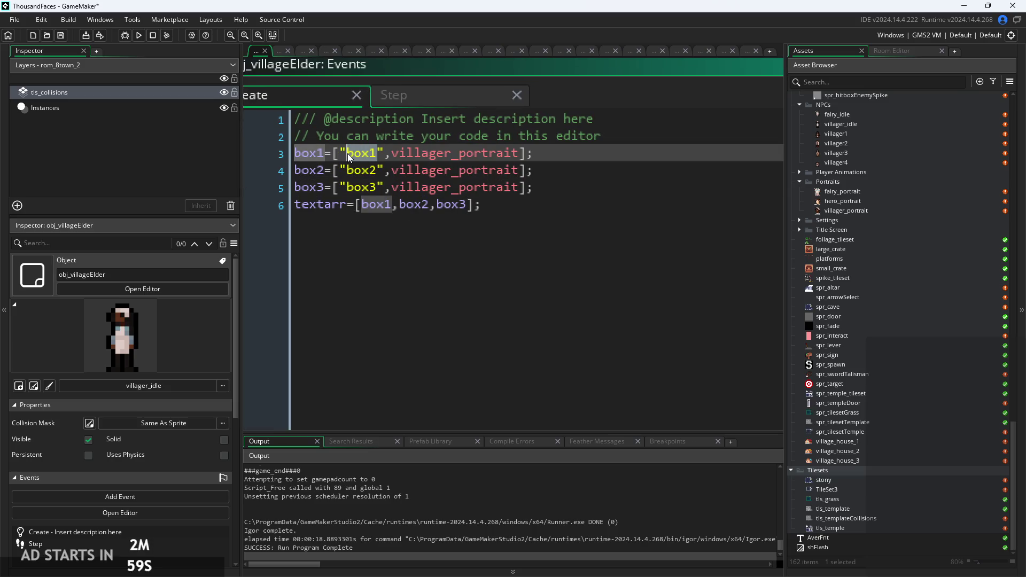
{"action": "key", "text": "ctrl+v"}
{"action": "scroll", "coordinate": [375, 155], "scroll_direction": "down", "scroll_amount": 5, "text": "ctrl"}
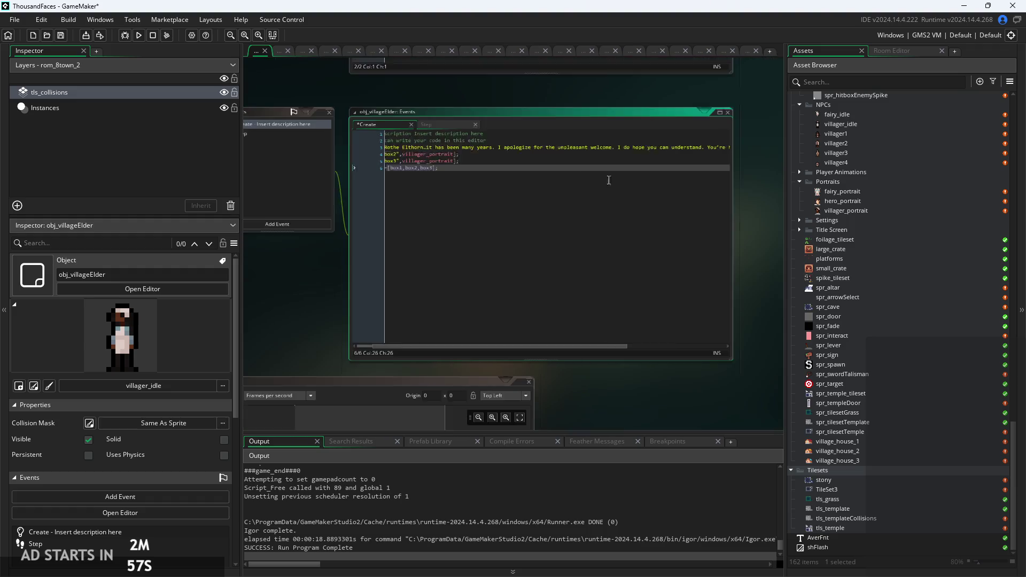
Enlarge the code editor wider and taller so the full dialogue line is visible.
{"action": "left_click_drag", "start_coordinate": [608, 171], "coordinate": [746, 176]}
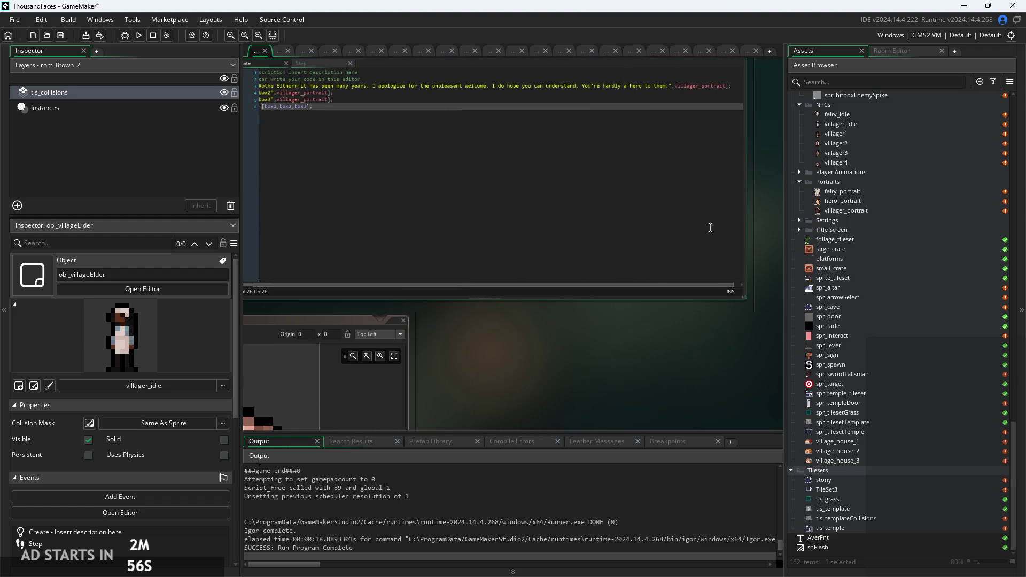
{"action": "left_click_drag", "start_coordinate": [602, 298], "coordinate": [637, 367]}
{"action": "left_click_drag", "start_coordinate": [746, 351], "coordinate": [844, 356]}
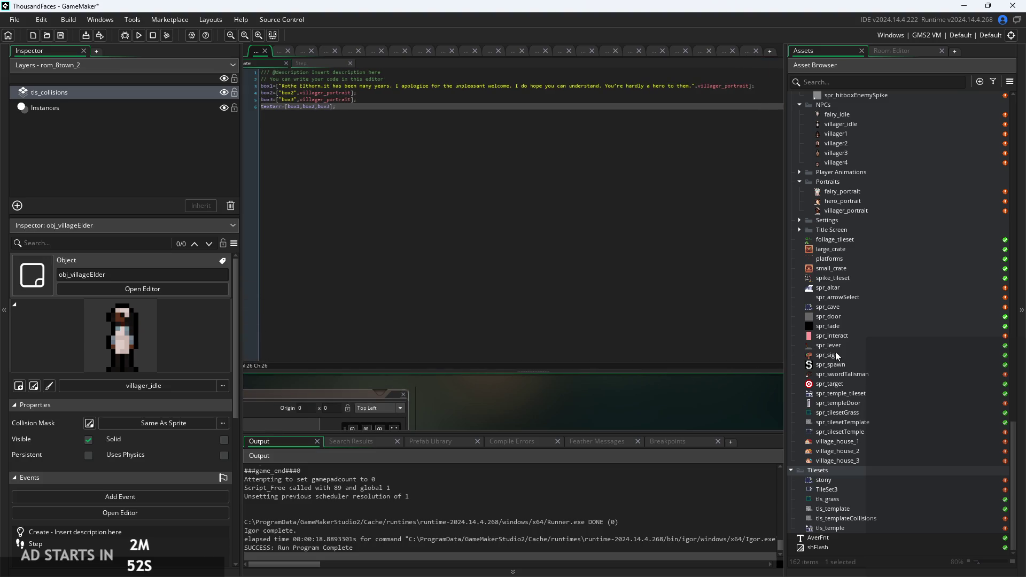
{"action": "scroll", "coordinate": [378, 123], "scroll_direction": "up", "scroll_amount": 3}
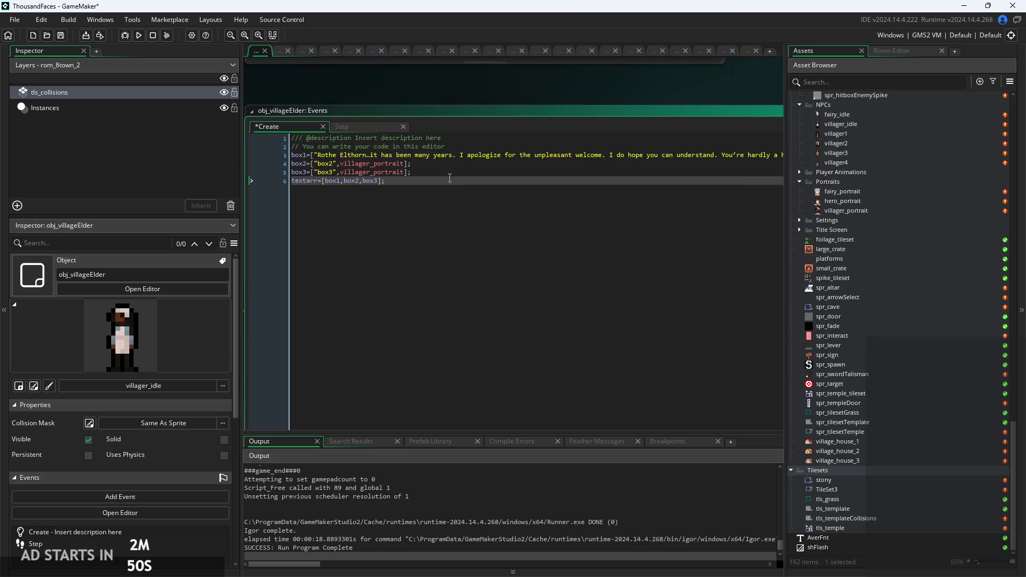
{"action": "scroll", "coordinate": [472, 161], "scroll_direction": "up", "scroll_amount": 4}
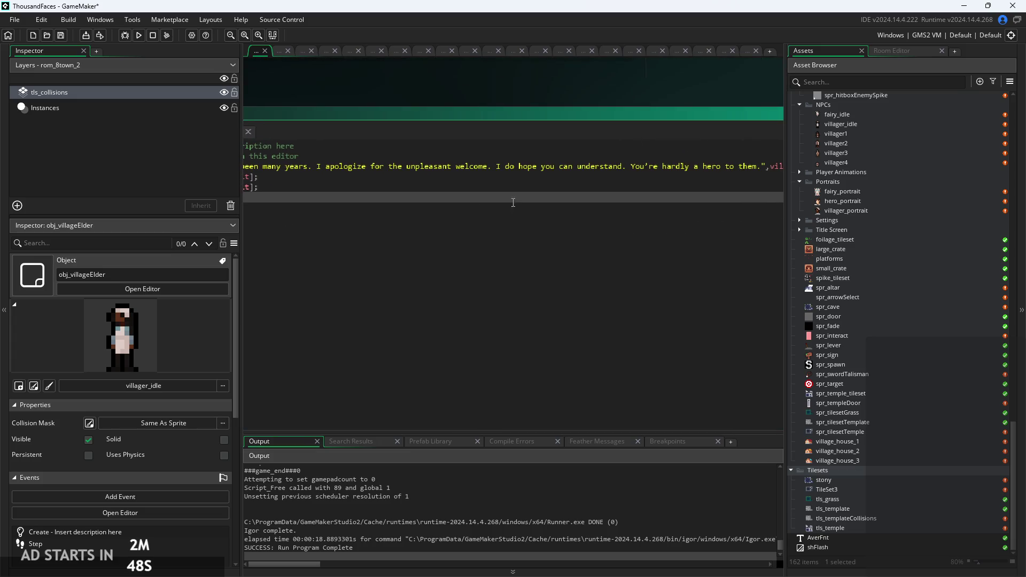
{"action": "scroll", "coordinate": [443, 186], "scroll_direction": "down", "scroll_amount": 5}
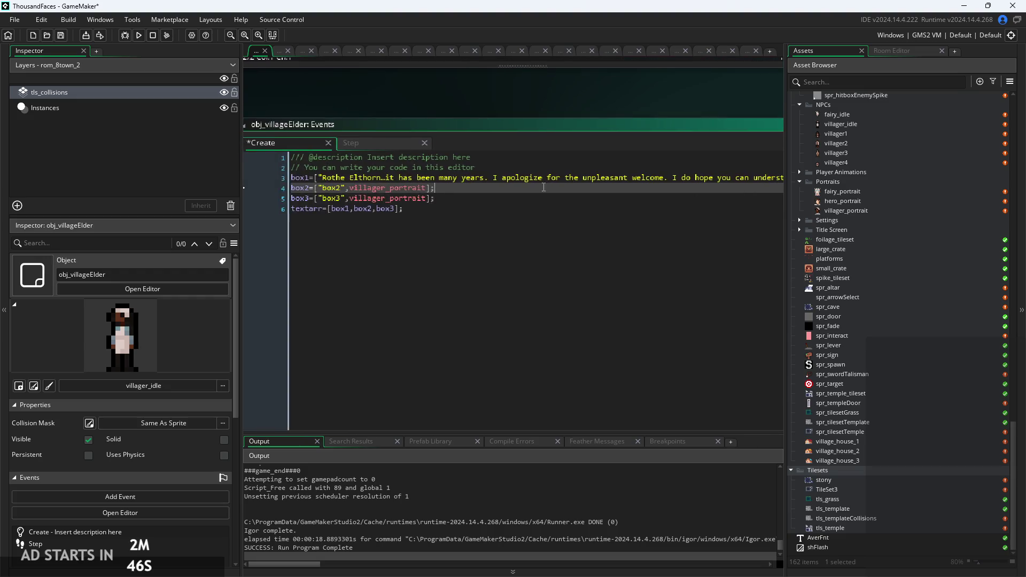
{"action": "scroll", "coordinate": [443, 186], "scroll_direction": "up", "scroll_amount": 2}
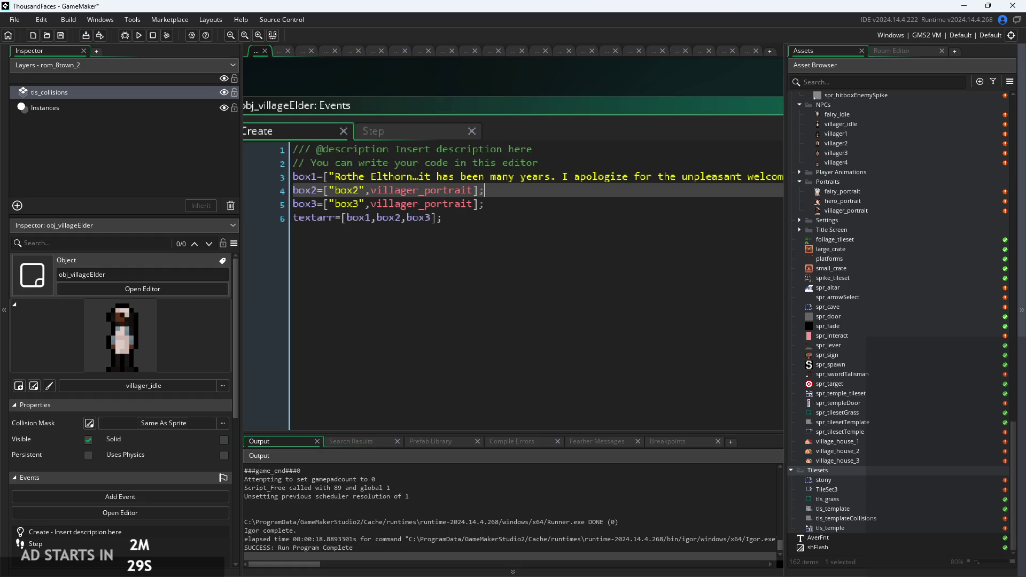
Review the textarr, box3 and box2 lines, then open the hero_portrait sprite.
{"action": "left_click", "coordinate": [609, 222]}
{"action": "left_click", "coordinate": [481, 204]}
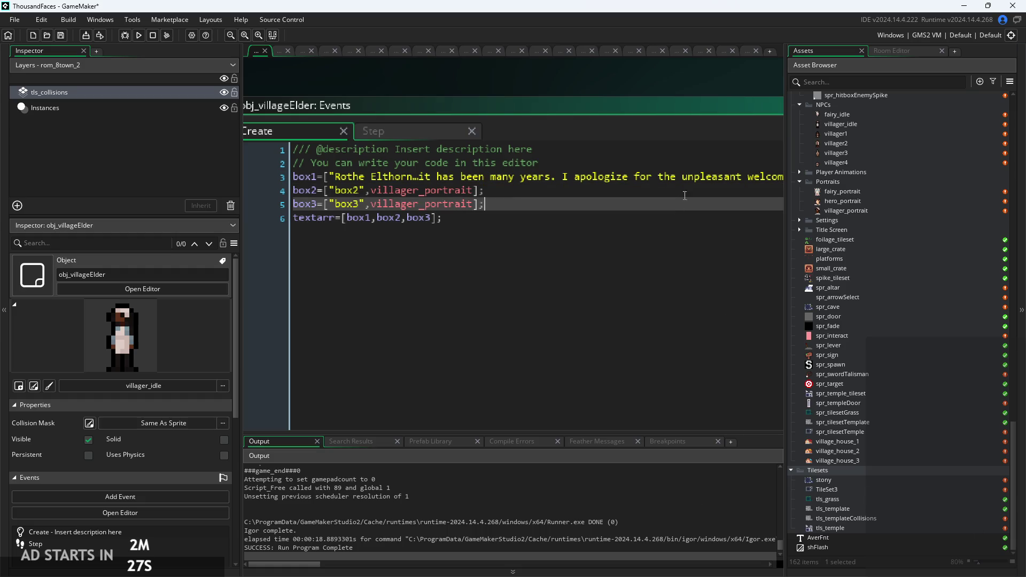
{"action": "left_click", "coordinate": [361, 190]}
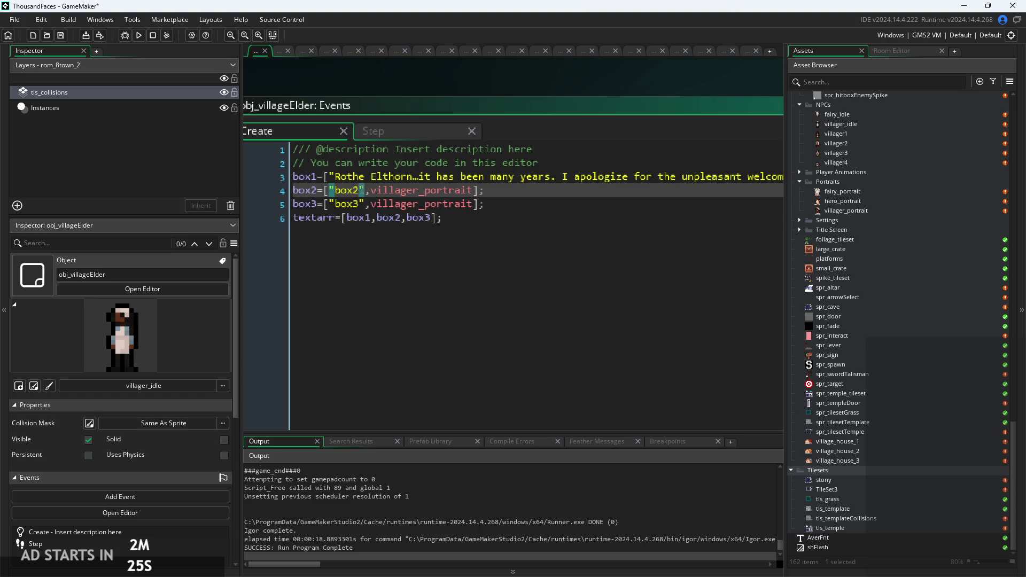
{"action": "left_click", "coordinate": [474, 191]}
{"action": "scroll", "coordinate": [841, 393], "scroll_direction": "up", "scroll_amount": 2}
{"action": "scroll", "coordinate": [841, 393], "scroll_direction": "down", "scroll_amount": 2}
{"action": "scroll", "coordinate": [846, 511], "scroll_direction": "up", "scroll_amount": 4}
{"action": "double_click", "coordinate": [835, 307]}
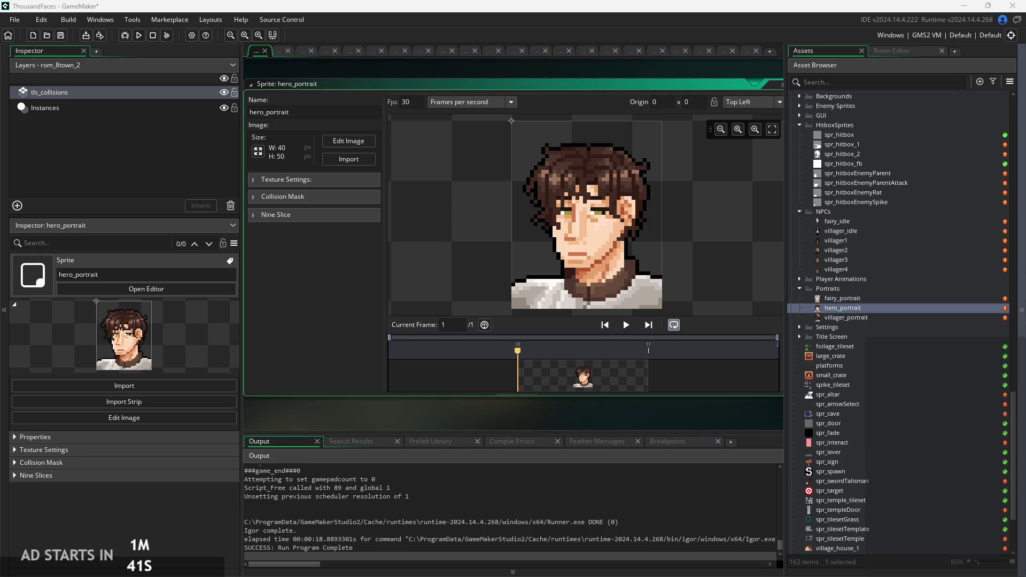
Expand the Player Animations sprite folder and open spr_heroCharacter.
{"action": "scroll", "coordinate": [850, 310], "scroll_direction": "down", "scroll_amount": 4}
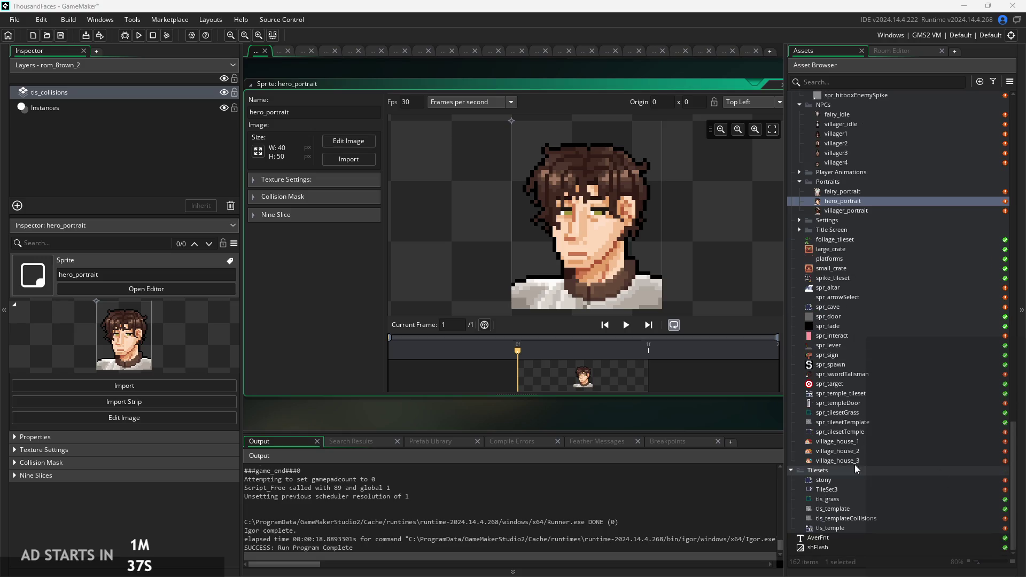
{"action": "scroll", "coordinate": [846, 331], "scroll_direction": "up", "scroll_amount": 2}
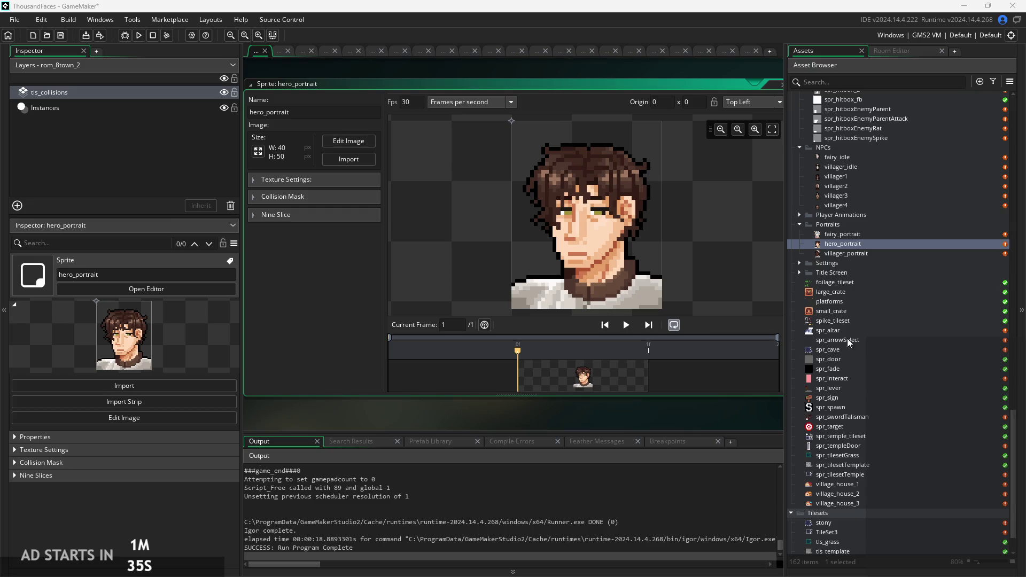
{"action": "scroll", "coordinate": [892, 465], "scroll_direction": "up", "scroll_amount": 9}
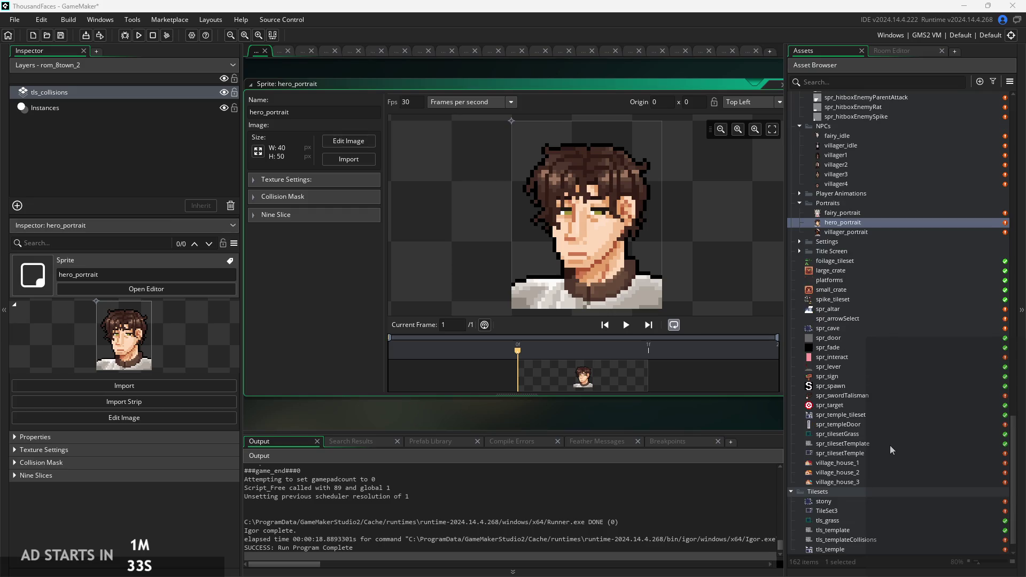
{"action": "scroll", "coordinate": [872, 374], "scroll_direction": "up", "scroll_amount": 7}
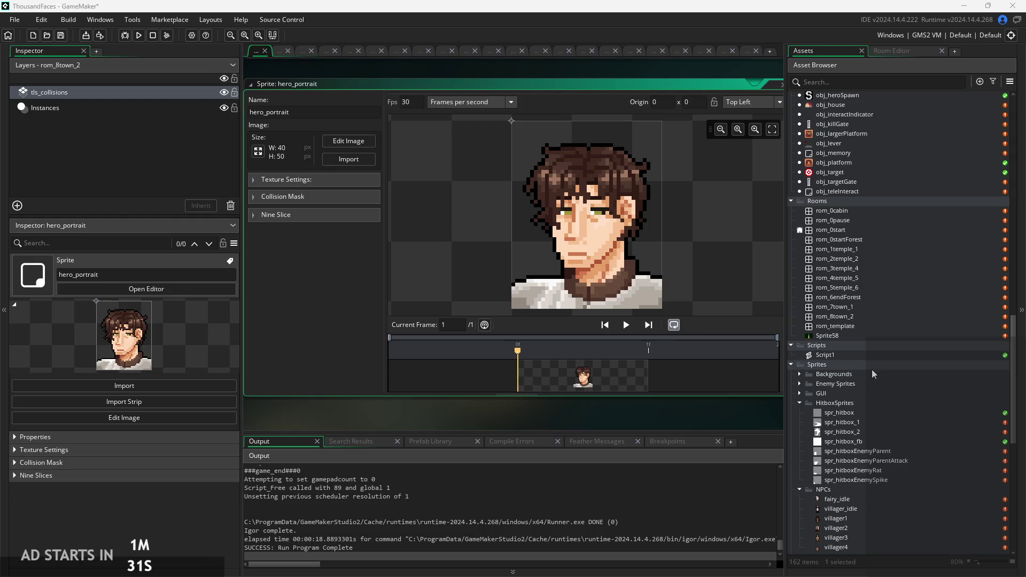
{"action": "scroll", "coordinate": [877, 332], "scroll_direction": "down", "scroll_amount": 7}
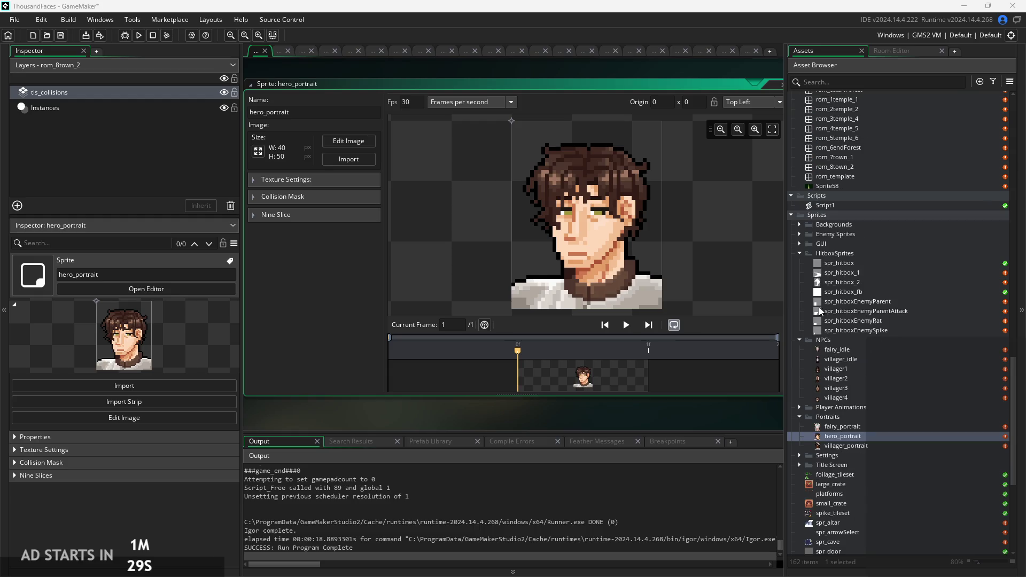
{"action": "left_click", "coordinate": [800, 407]}
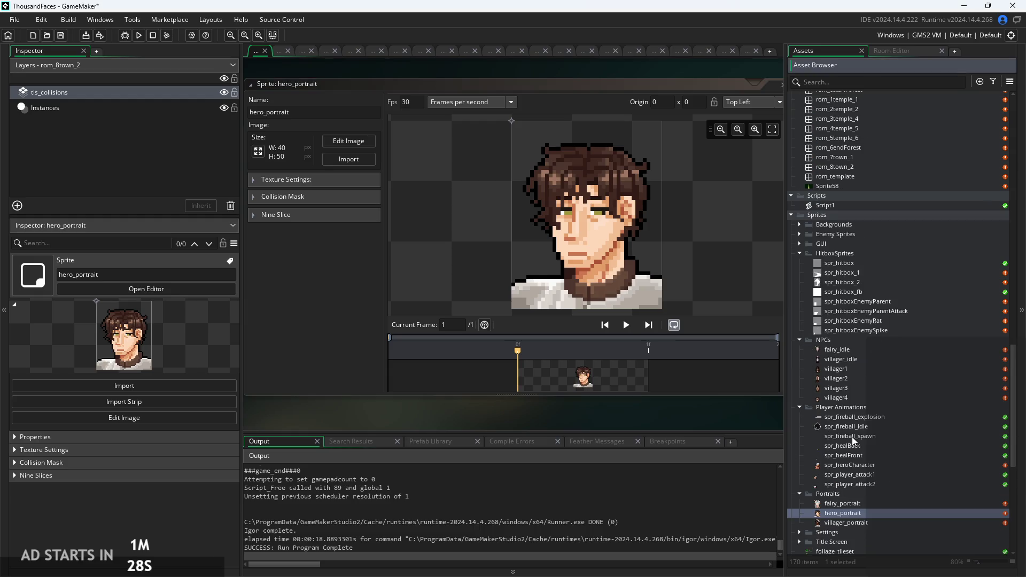
{"action": "double_click", "coordinate": [855, 466]}
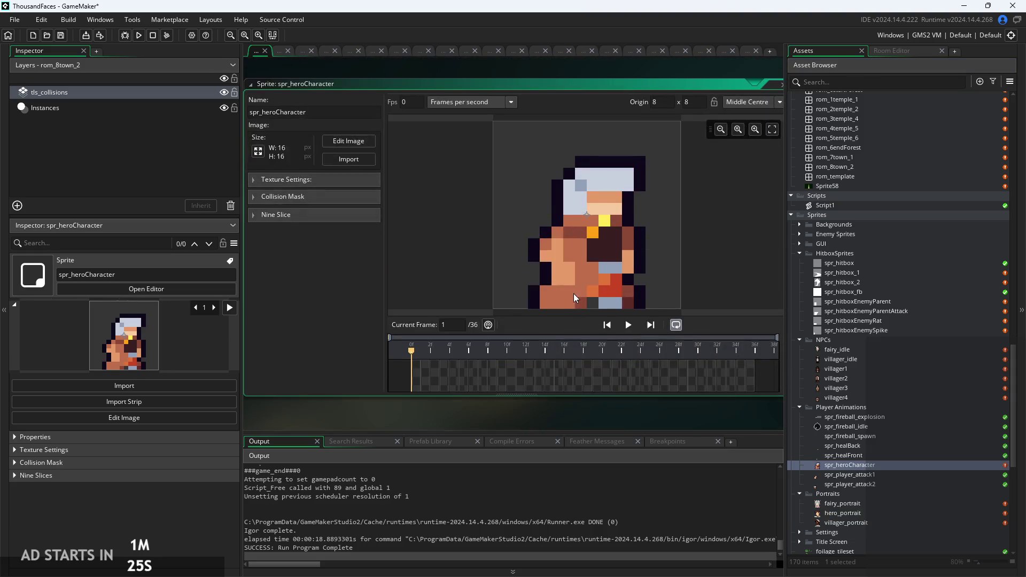
Drag spr_heroCharacter's origin, then reset it to Middle Centre at 8,8.
{"action": "left_click_drag", "start_coordinate": [578, 281], "coordinate": [552, 269]}
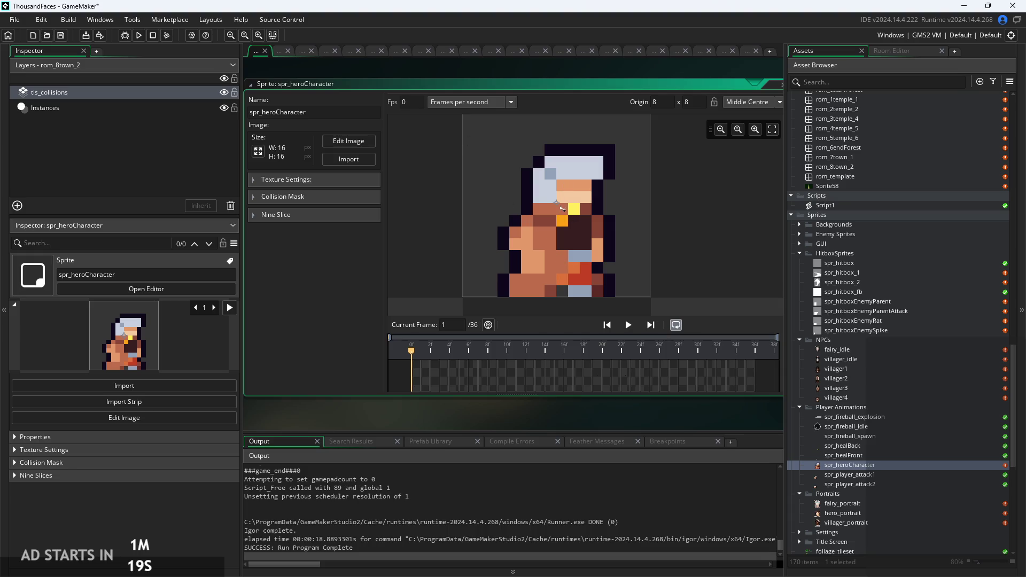
{"action": "left_click_drag", "start_coordinate": [557, 203], "coordinate": [403, 214]}
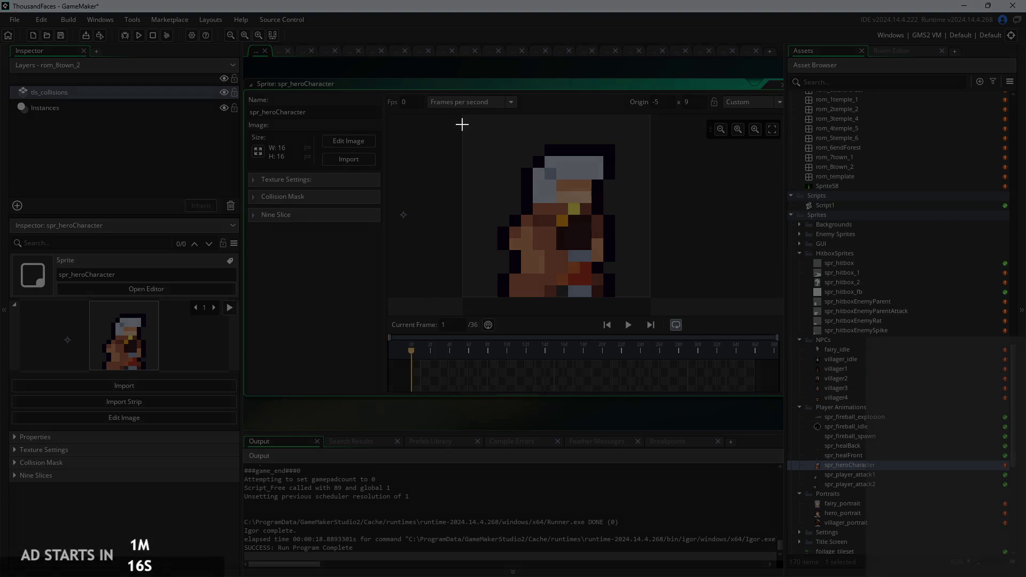
{"action": "left_click_drag", "start_coordinate": [462, 125], "coordinate": [661, 305]}
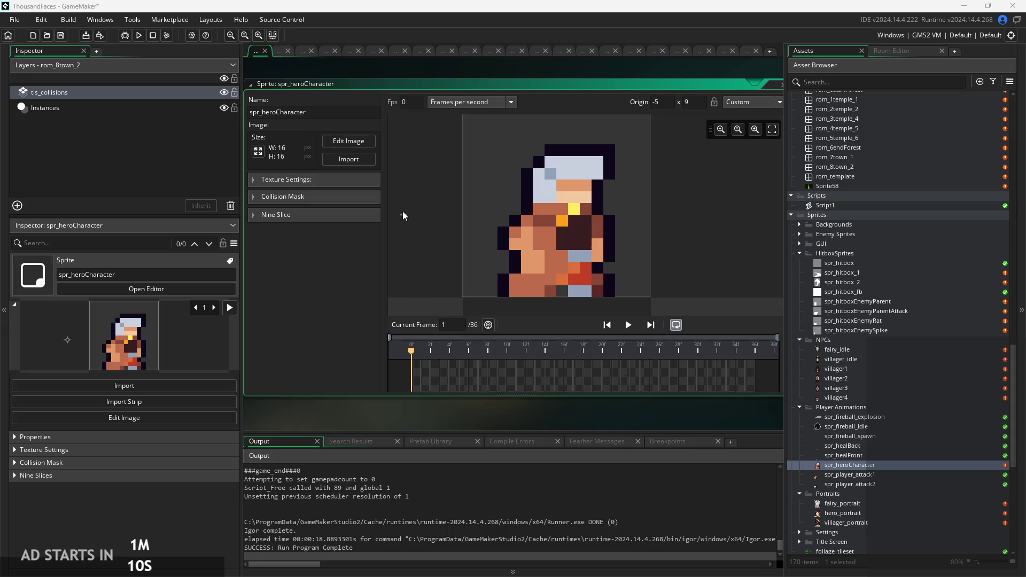
{"action": "left_click", "coordinate": [748, 102]}
{"action": "left_click", "coordinate": [751, 151]}
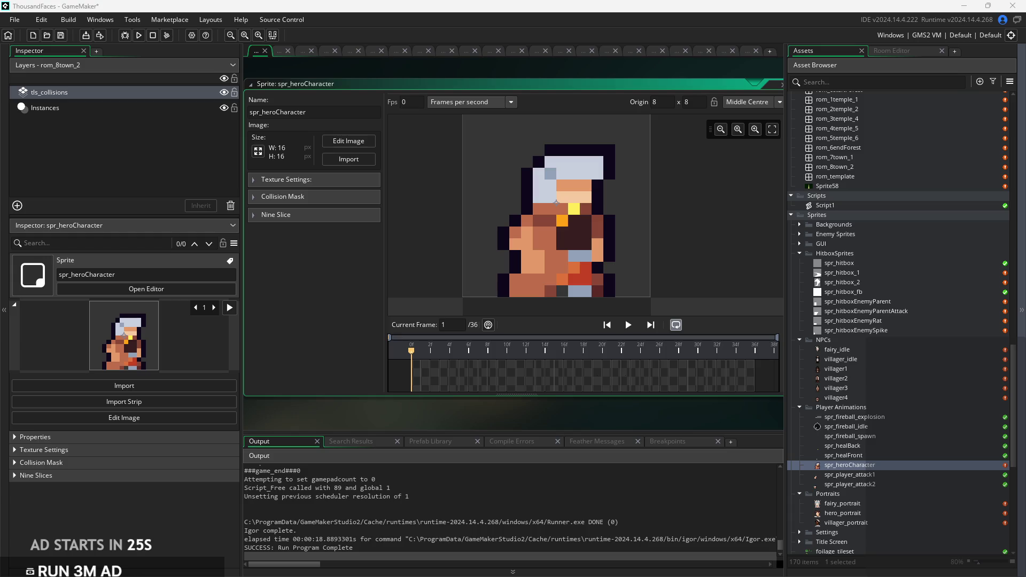
{"action": "scroll", "coordinate": [603, 416], "scroll_direction": "down", "scroll_amount": 3}
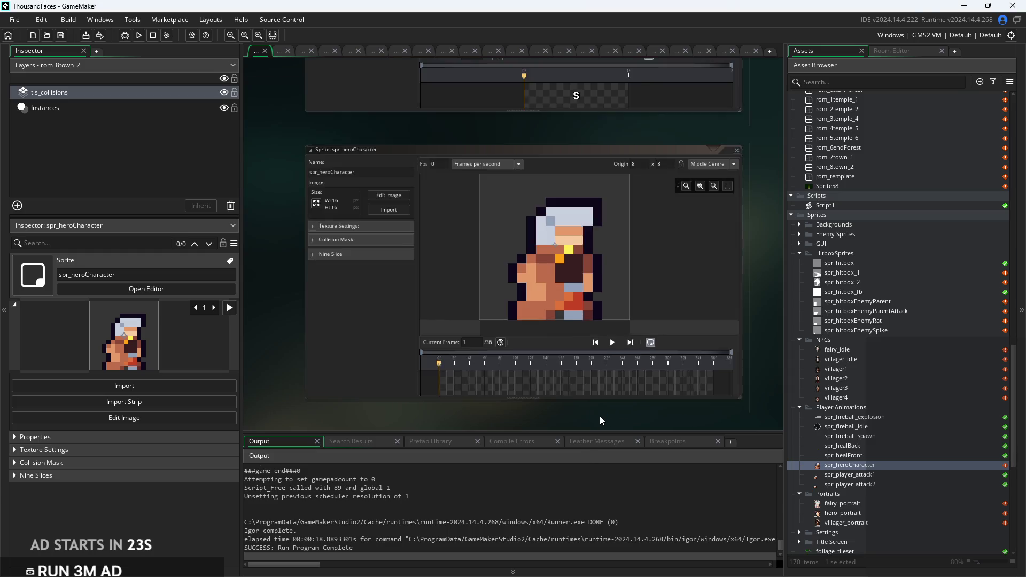
{"action": "scroll", "coordinate": [599, 416], "scroll_direction": "down", "scroll_amount": 5}
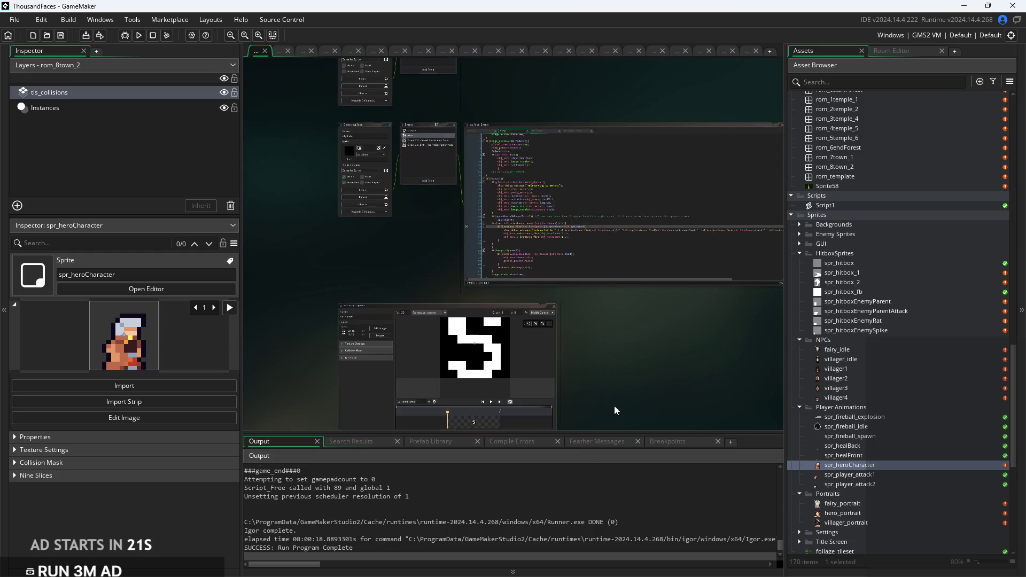
{"action": "scroll", "coordinate": [424, 357], "scroll_direction": "up", "scroll_amount": 5}
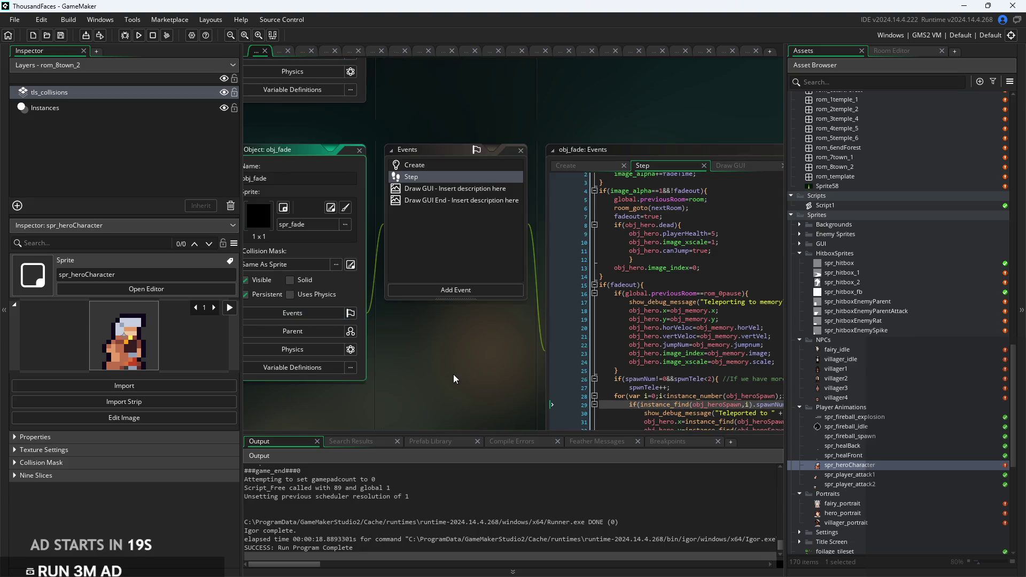
{"action": "scroll", "coordinate": [372, 353], "scroll_direction": "up", "scroll_amount": 5}
{"action": "left_click", "coordinate": [588, 320]}
{"action": "left_click", "coordinate": [592, 330]}
{"action": "scroll", "coordinate": [592, 333], "scroll_direction": "down", "scroll_amount": 2}
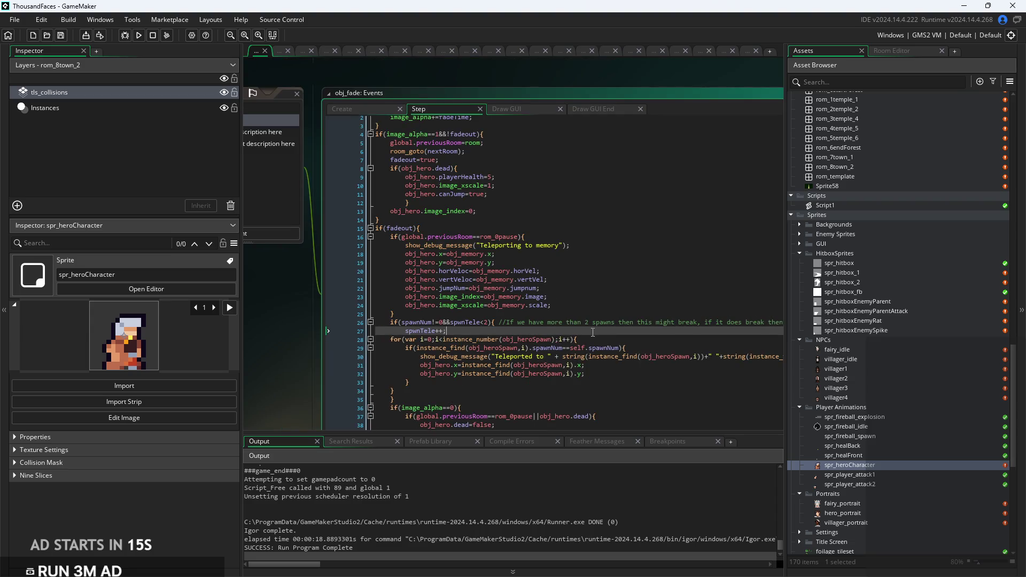
{"action": "scroll", "coordinate": [296, 329], "scroll_direction": "down", "scroll_amount": 5}
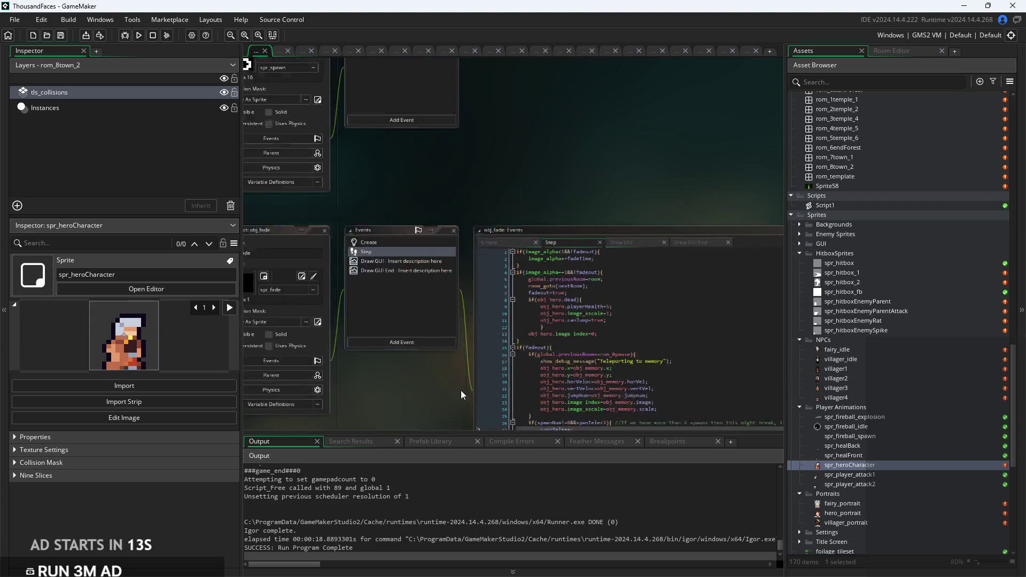
{"action": "scroll", "coordinate": [457, 391], "scroll_direction": "down", "scroll_amount": 10}
{"action": "scroll", "coordinate": [557, 320], "scroll_direction": "up", "scroll_amount": 2}
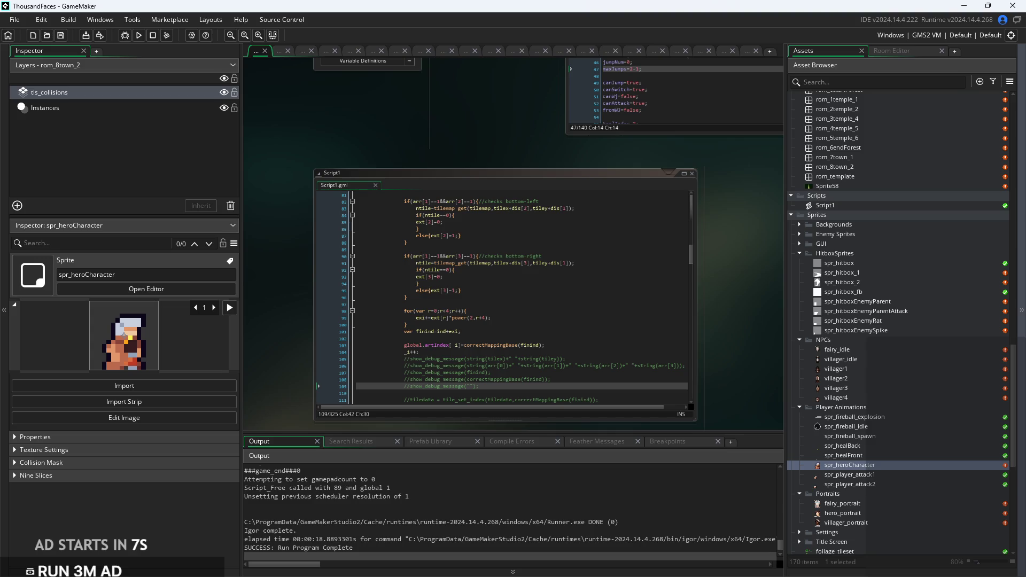
{"action": "left_click_drag", "start_coordinate": [736, 284], "coordinate": [691, 288]}
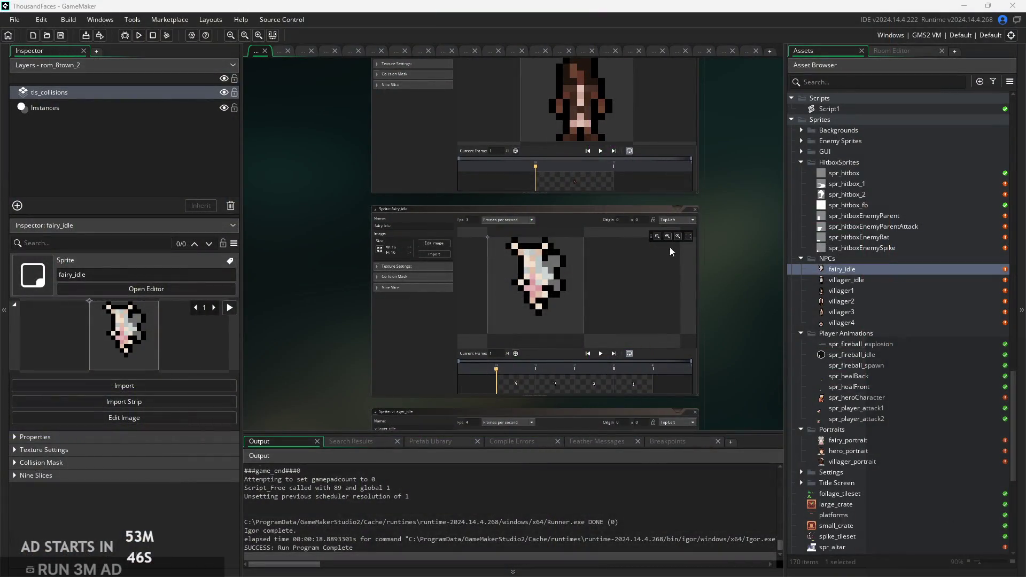
Scroll the workspace to review the villager and fairy_idle sprite editors.
{"action": "scroll", "coordinate": [713, 151], "scroll_direction": "up", "scroll_amount": 2}
{"action": "scroll", "coordinate": [721, 192], "scroll_direction": "up", "scroll_amount": 3}
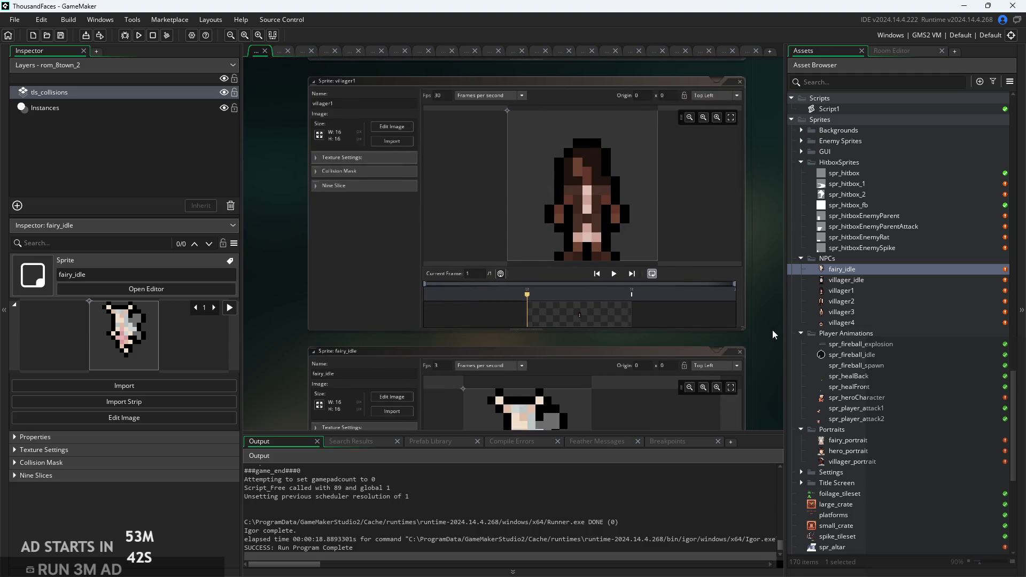
{"action": "scroll", "coordinate": [774, 335], "scroll_direction": "down", "scroll_amount": 2}
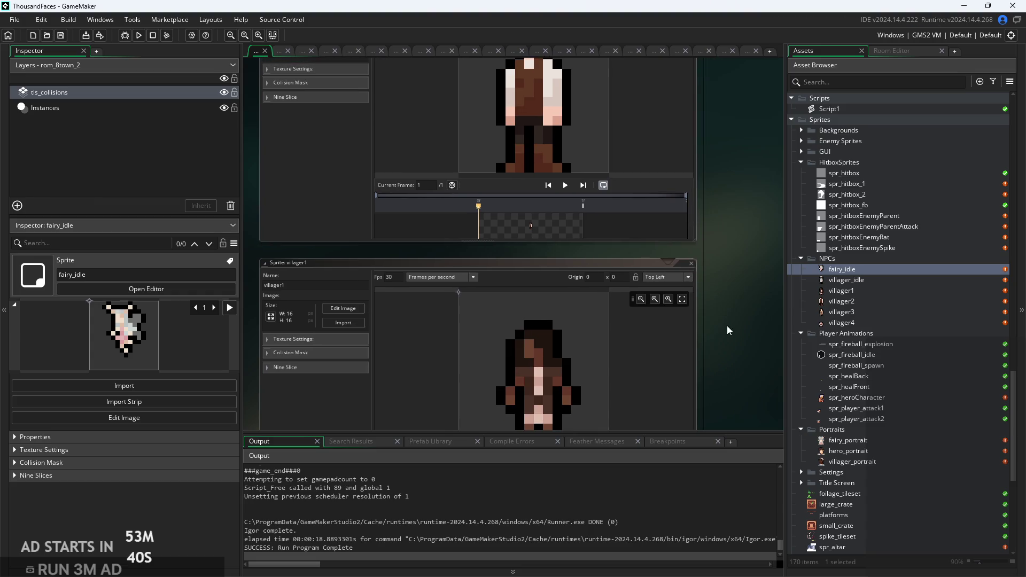
{"action": "scroll", "coordinate": [773, 334], "scroll_direction": "down", "scroll_amount": 2}
{"action": "scroll", "coordinate": [713, 353], "scroll_direction": "up", "scroll_amount": 8}
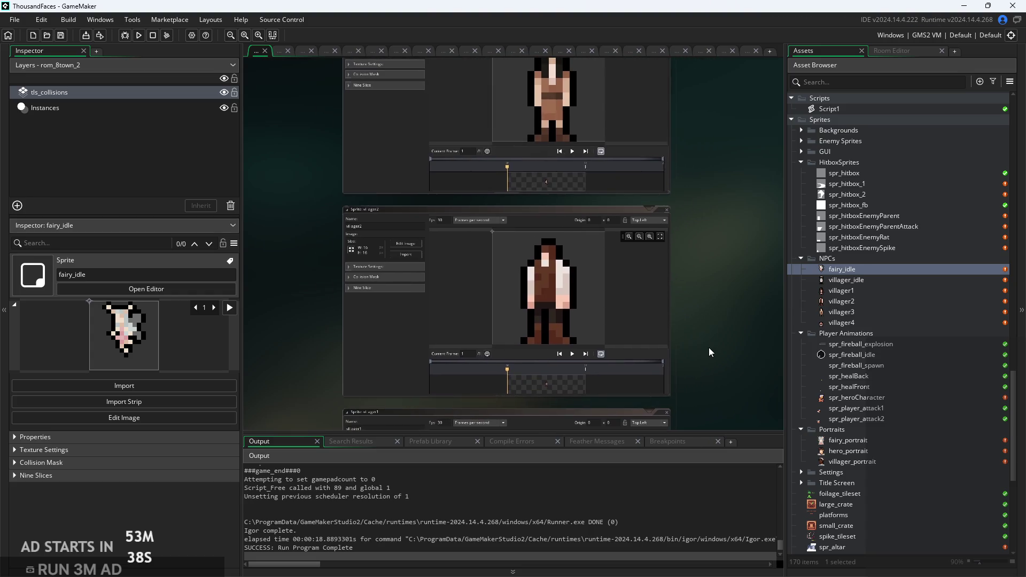
{"action": "scroll", "coordinate": [710, 352], "scroll_direction": "down", "scroll_amount": 10}
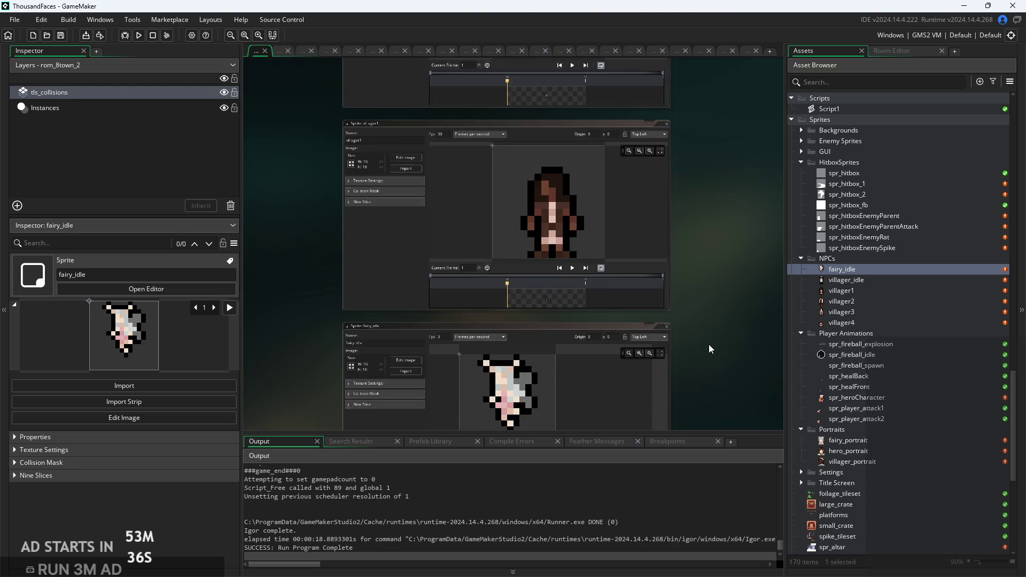
{"action": "scroll", "coordinate": [702, 323], "scroll_direction": "down", "scroll_amount": 3}
{"action": "scroll", "coordinate": [702, 322], "scroll_direction": "up", "scroll_amount": 4}
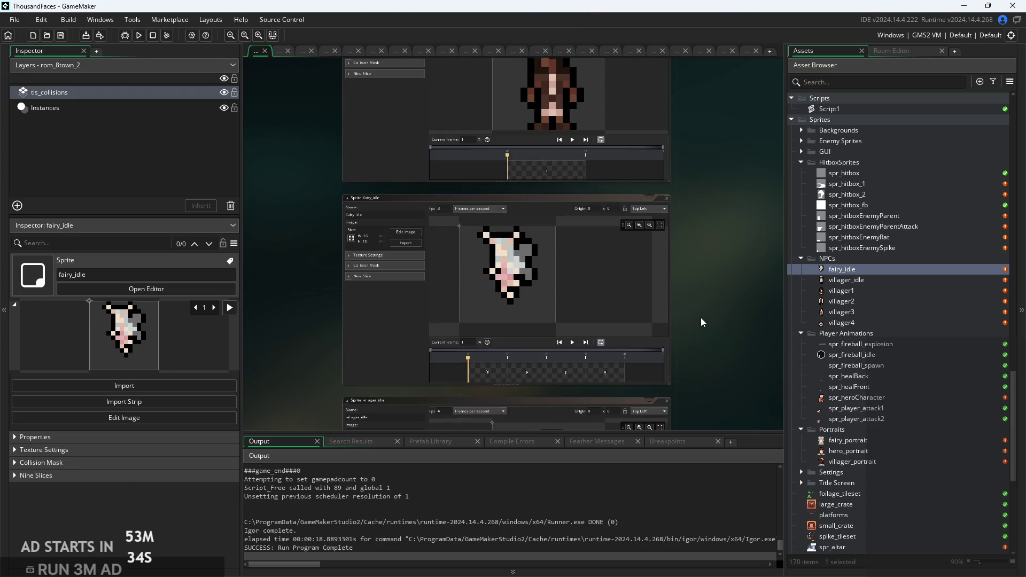
{"action": "scroll", "coordinate": [702, 322], "scroll_direction": "down", "scroll_amount": 5}
{"action": "scroll", "coordinate": [912, 301], "scroll_direction": "up", "scroll_amount": 4}
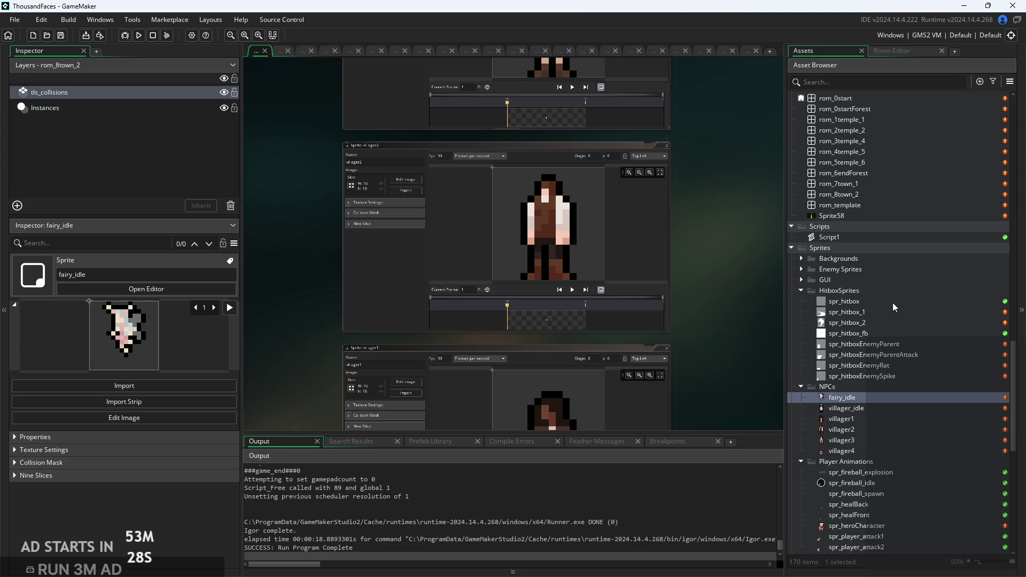
{"action": "scroll", "coordinate": [704, 309], "scroll_direction": "up", "scroll_amount": 5}
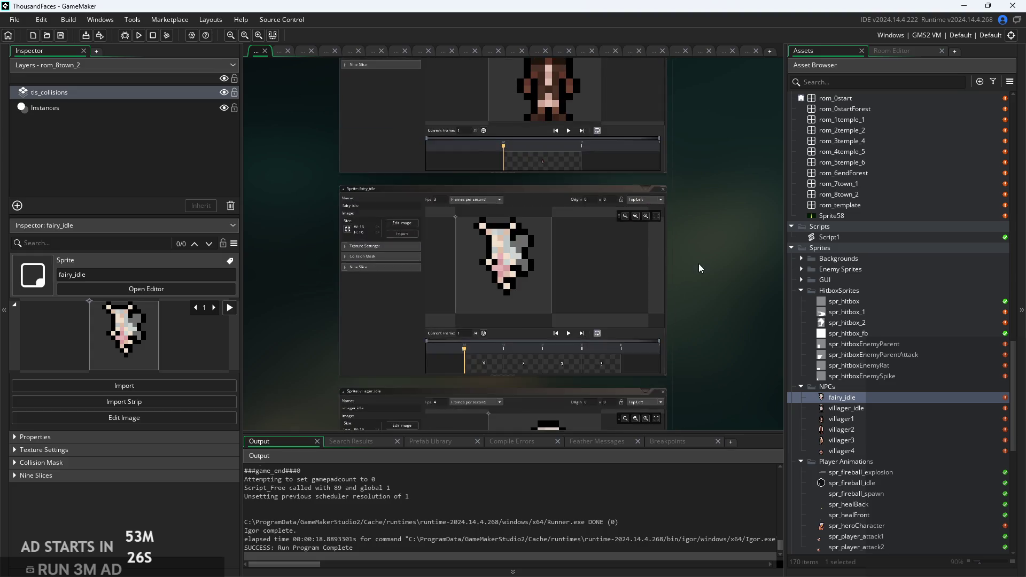
{"action": "scroll", "coordinate": [304, 183], "scroll_direction": "up", "scroll_amount": 3}
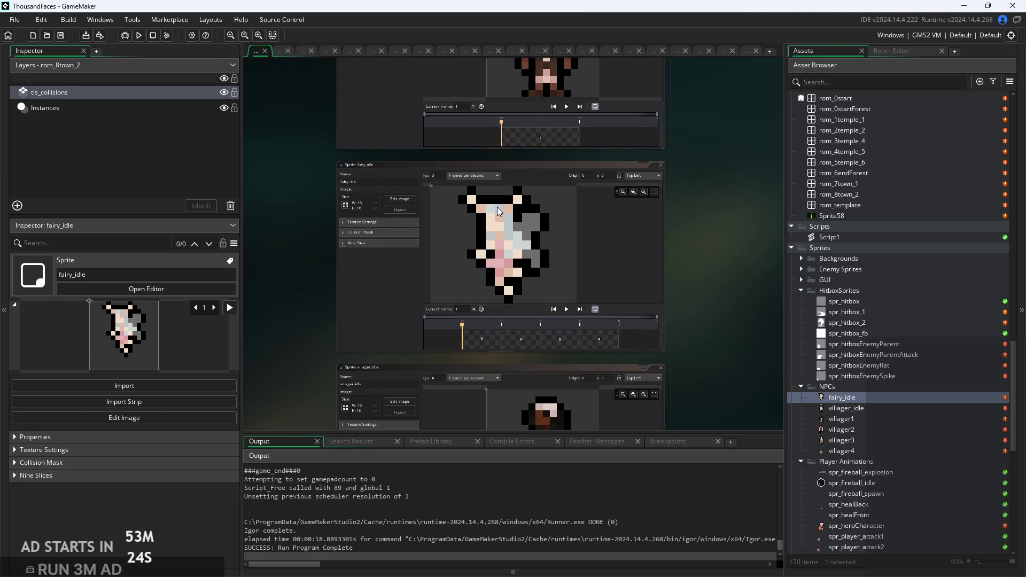
{"action": "scroll", "coordinate": [499, 220], "scroll_direction": "down", "scroll_amount": 2}
{"action": "scroll", "coordinate": [697, 281], "scroll_direction": "up", "scroll_amount": 1}
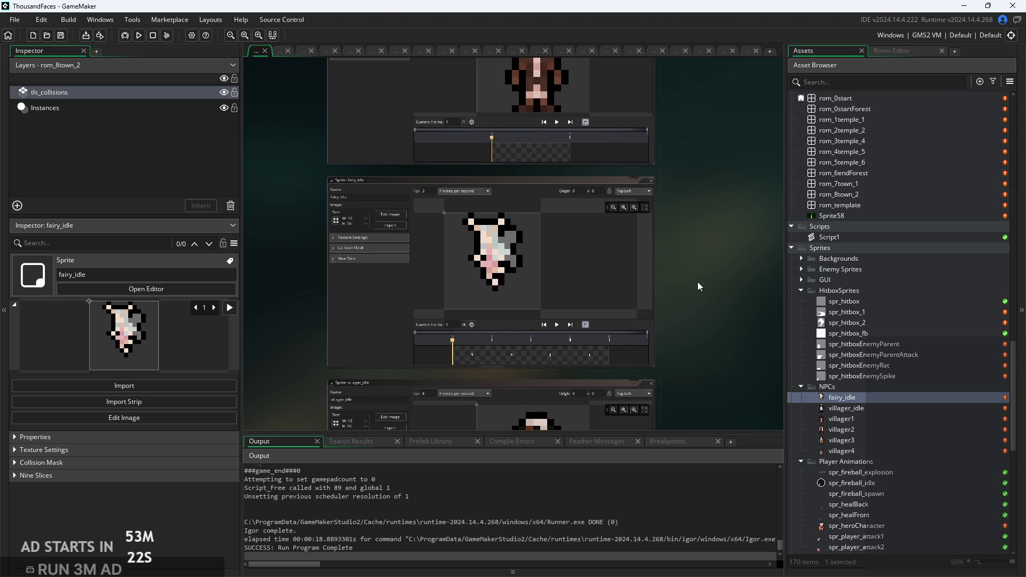
{"action": "scroll", "coordinate": [766, 272], "scroll_direction": "up", "scroll_amount": 3}
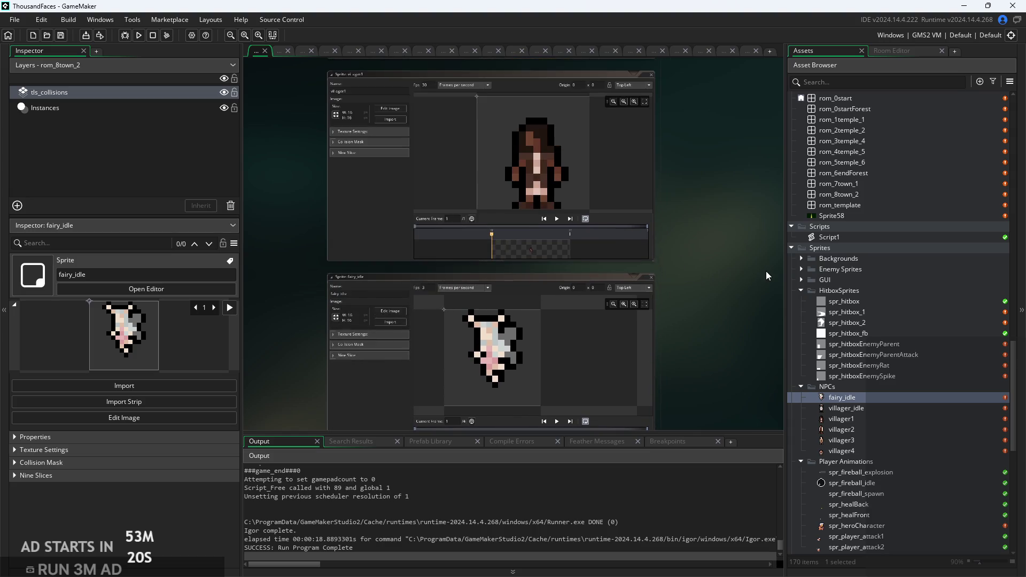
{"action": "scroll", "coordinate": [903, 371], "scroll_direction": "up", "scroll_amount": 4}
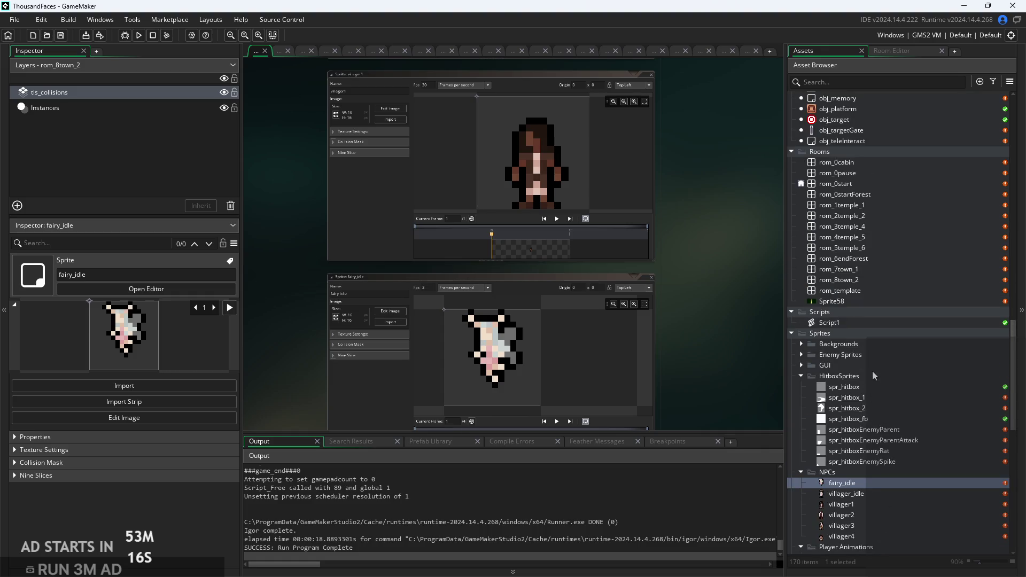
Open rom_8town_2, then open rom_7town_1 and look over its houses and platforms.
{"action": "left_click", "coordinate": [871, 282]}
{"action": "double_click", "coordinate": [871, 282]}
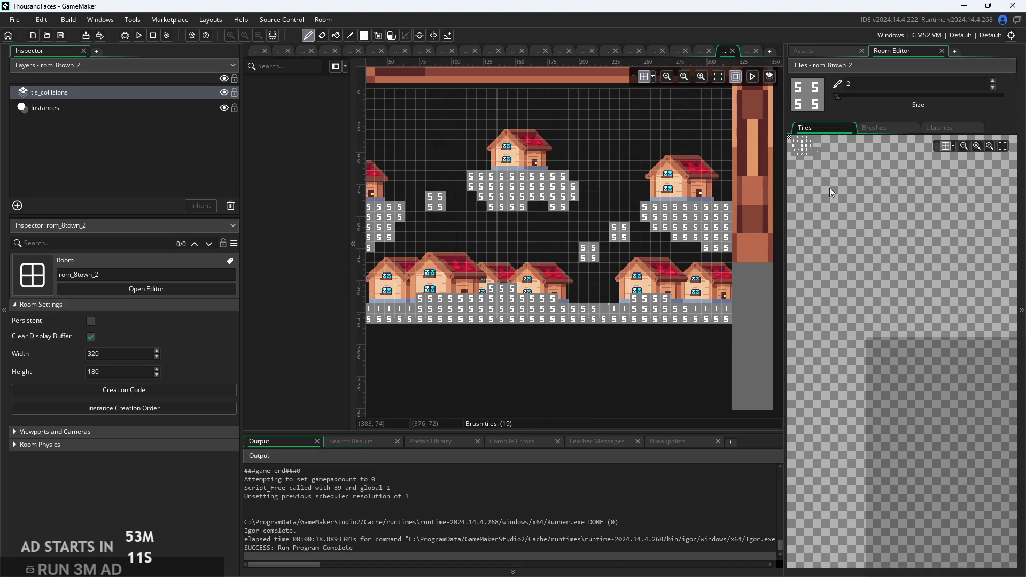
{"action": "left_click", "coordinate": [830, 52]}
{"action": "double_click", "coordinate": [855, 269]}
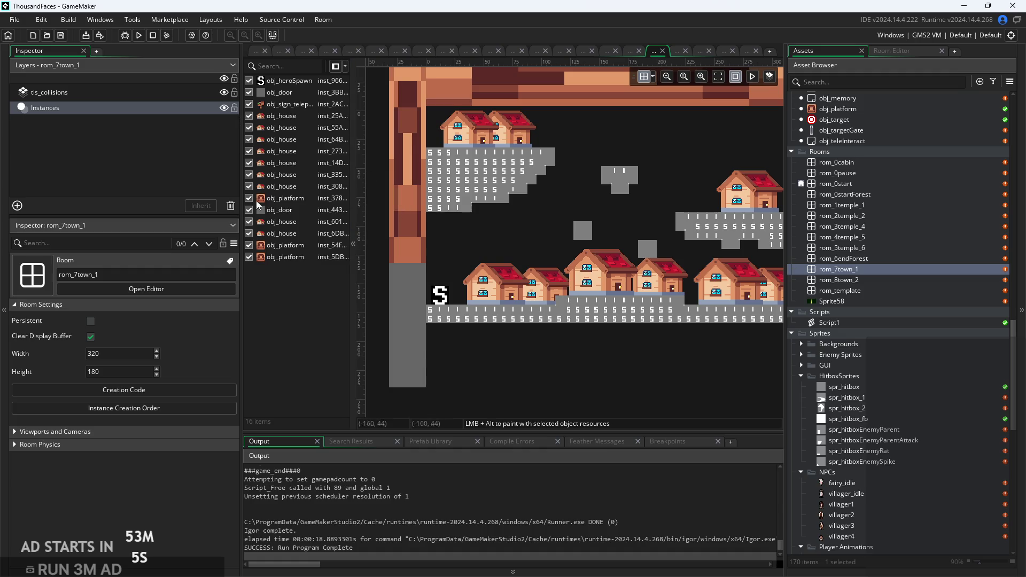
{"action": "scroll", "coordinate": [870, 307], "scroll_direction": "down", "scroll_amount": 5}
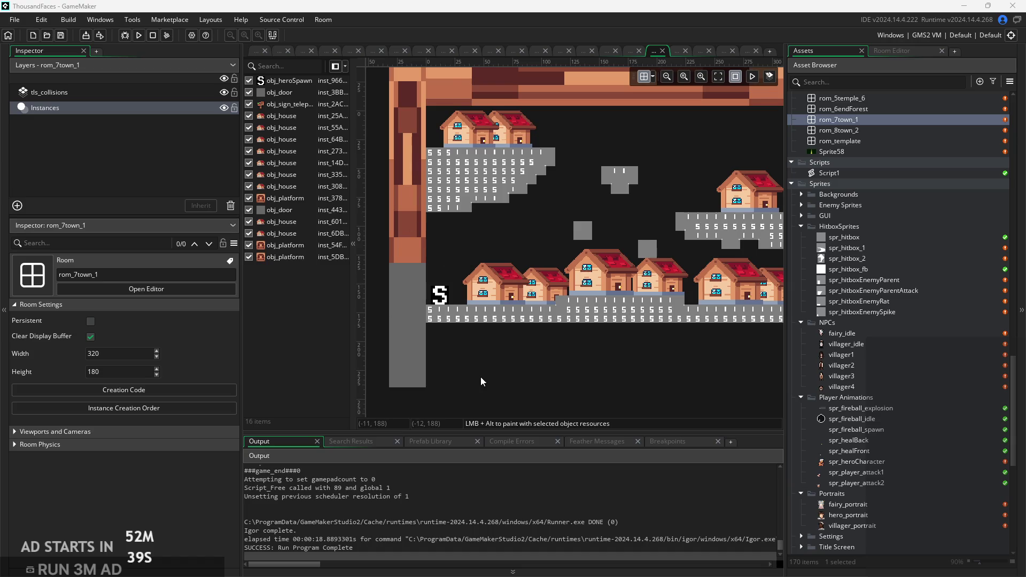
{"action": "scroll", "coordinate": [484, 381], "scroll_direction": "down", "scroll_amount": 2}
{"action": "scroll", "coordinate": [484, 380], "scroll_direction": "up", "scroll_amount": 2}
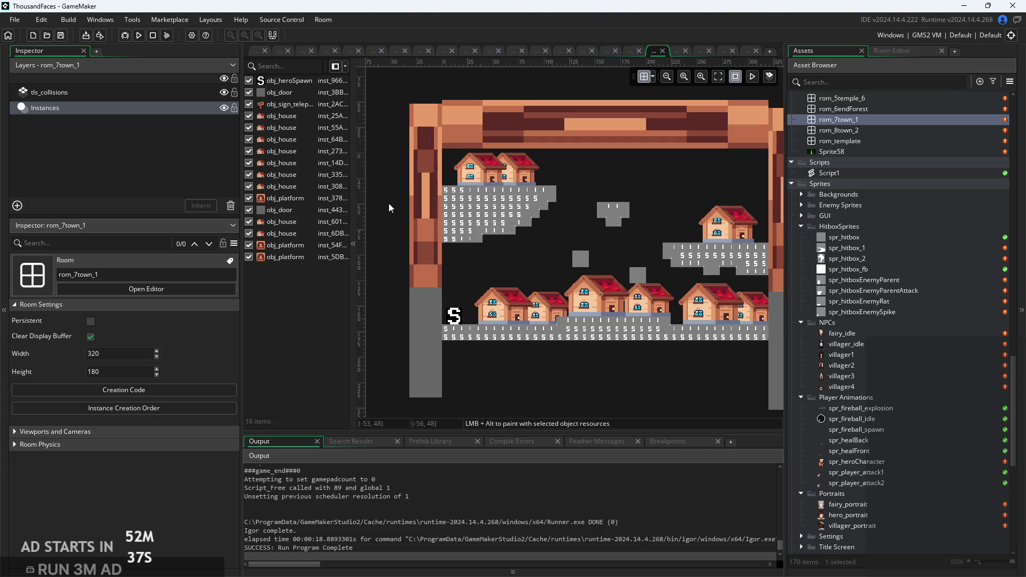
Return to the villager1 and fairy_idle sprite editors, nudging the view slightly left.
{"action": "left_click", "coordinate": [254, 52]}
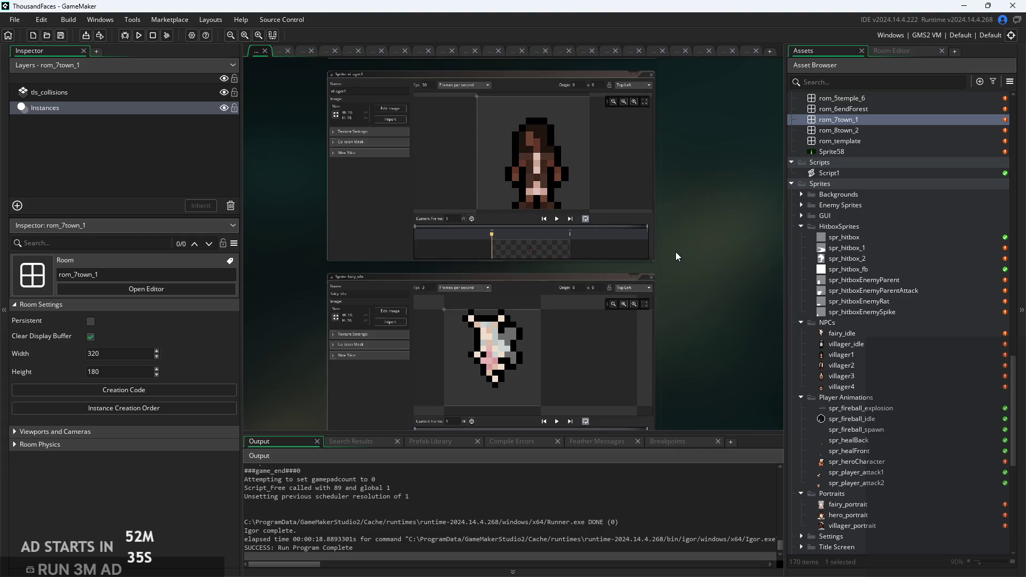
{"action": "left_click_drag", "start_coordinate": [690, 255], "coordinate": [656, 259]}
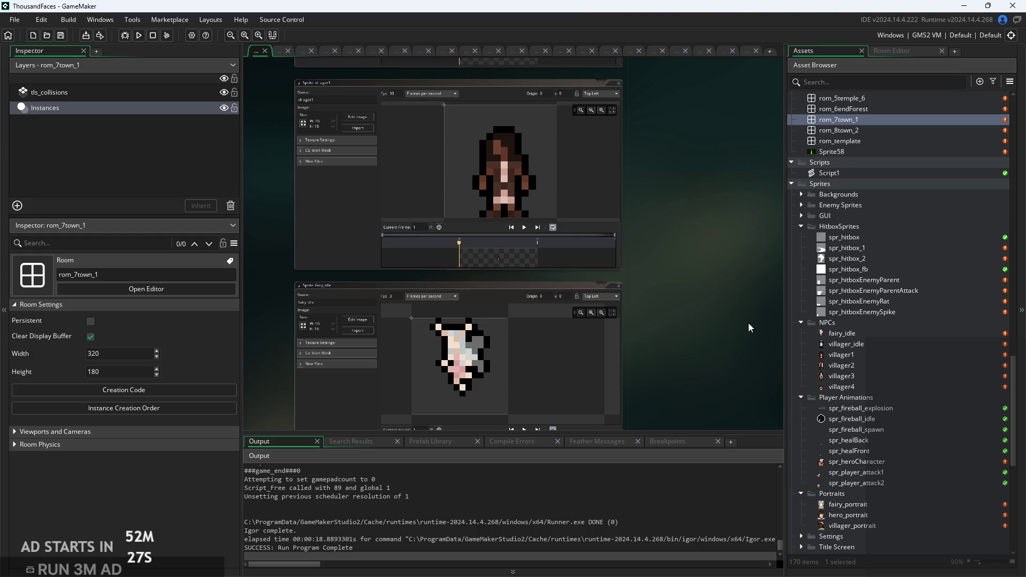
{"action": "scroll", "coordinate": [846, 367], "scroll_direction": "up", "scroll_amount": 15}
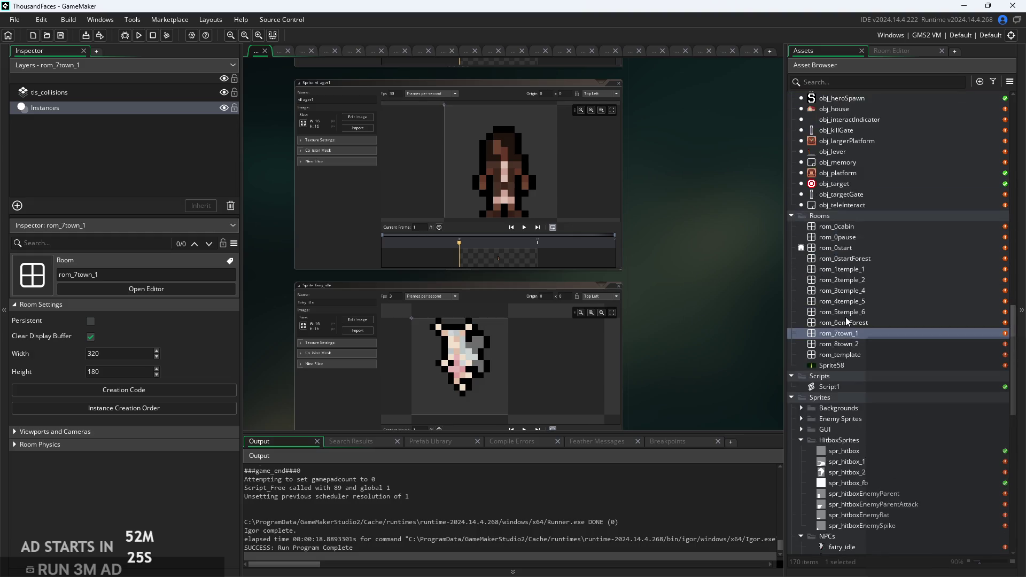
Duplicate obj_NPCParent and rename the copy to obj_mobA.
{"action": "scroll", "coordinate": [847, 317], "scroll_direction": "up", "scroll_amount": 15}
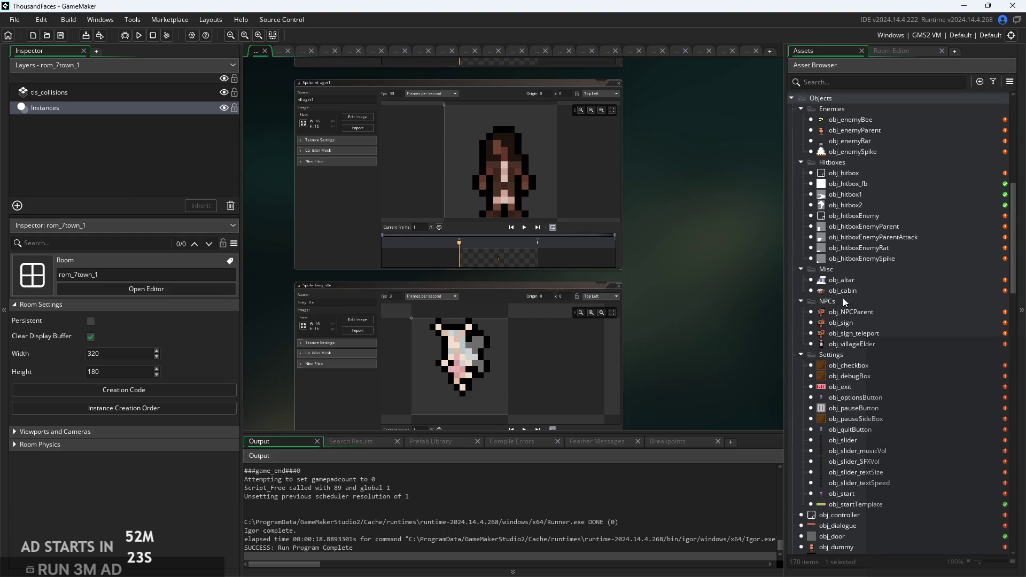
{"action": "right_click", "coordinate": [843, 302]}
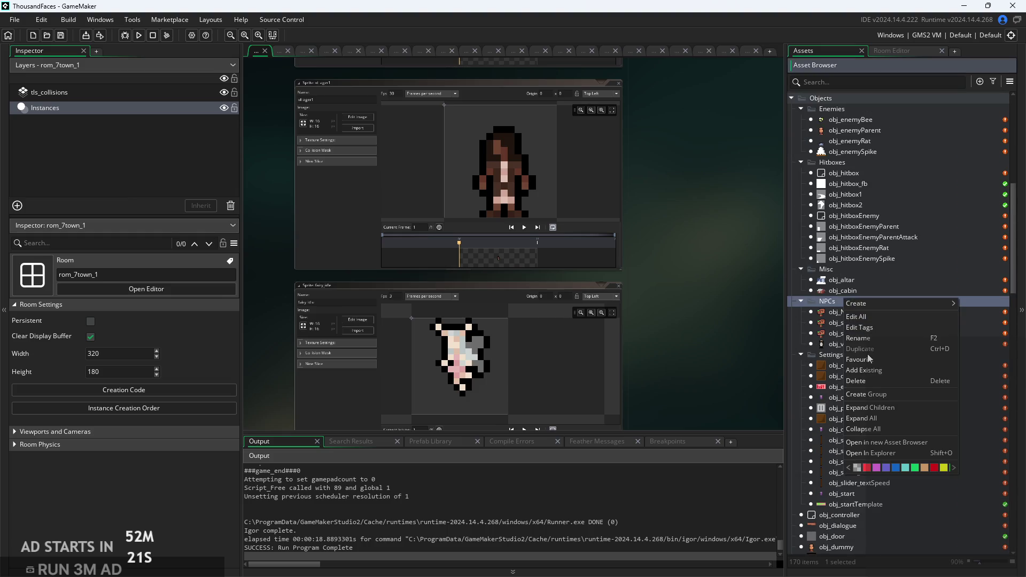
{"action": "left_click", "coordinate": [767, 338]}
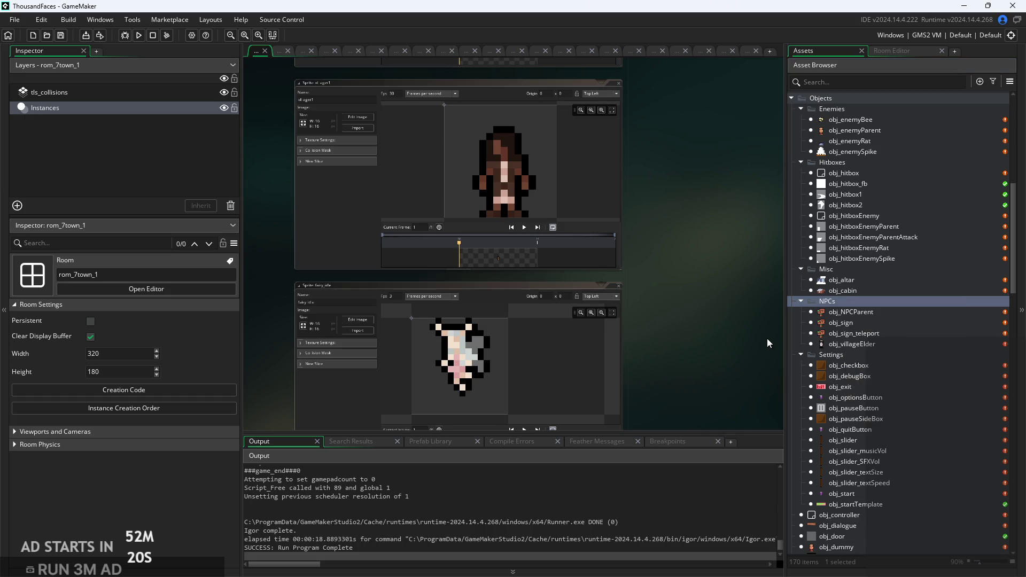
{"action": "right_click", "coordinate": [879, 315]}
{"action": "left_click", "coordinate": [900, 389]}
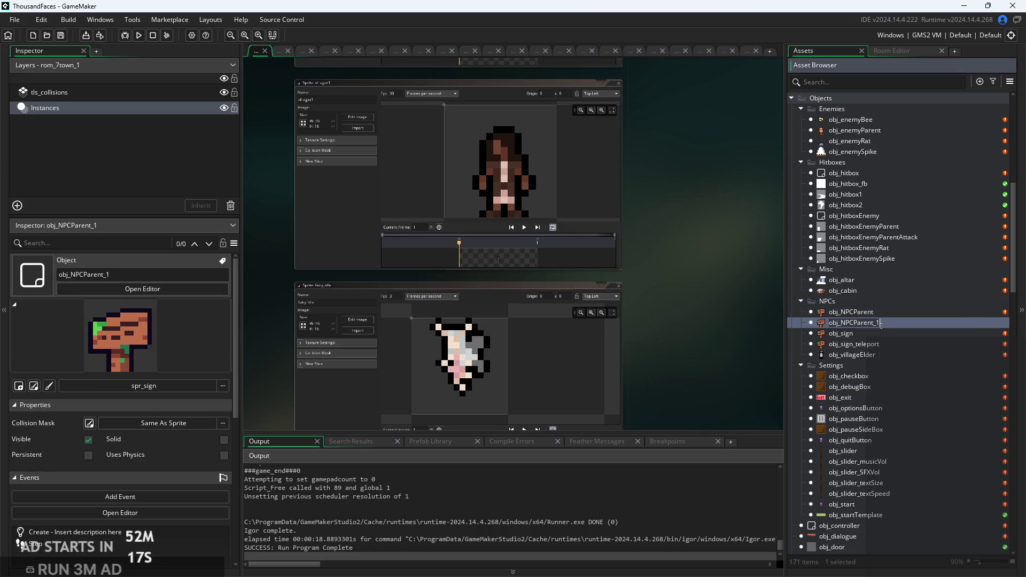
{"action": "left_click", "coordinate": [840, 323]}
{"action": "key", "text": "Delete"}
{"action": "key", "text": "Delete"}
{"action": "key", "text": "Delete"}
{"action": "key", "text": "Return"}
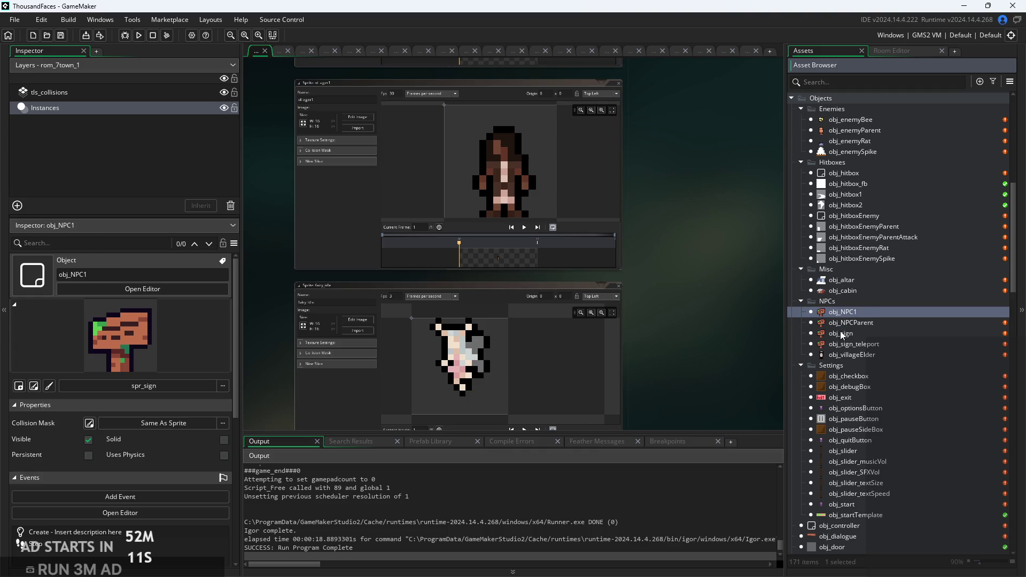
{"action": "right_click", "coordinate": [867, 311]}
{"action": "mouse_move", "coordinate": [868, 319]}
{"action": "left_click", "coordinate": [877, 377]}
{"action": "left_click", "coordinate": [842, 313]}
Duplicate obj_mobA and rename the copy to obj_mobB.
{"action": "right_click", "coordinate": [867, 311]}
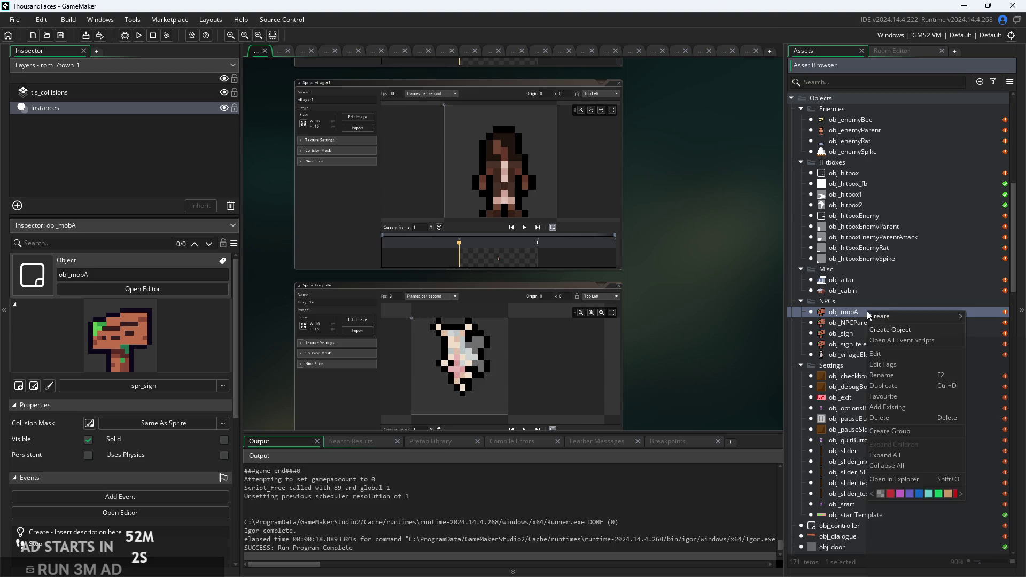
{"action": "left_click", "coordinate": [891, 385]}
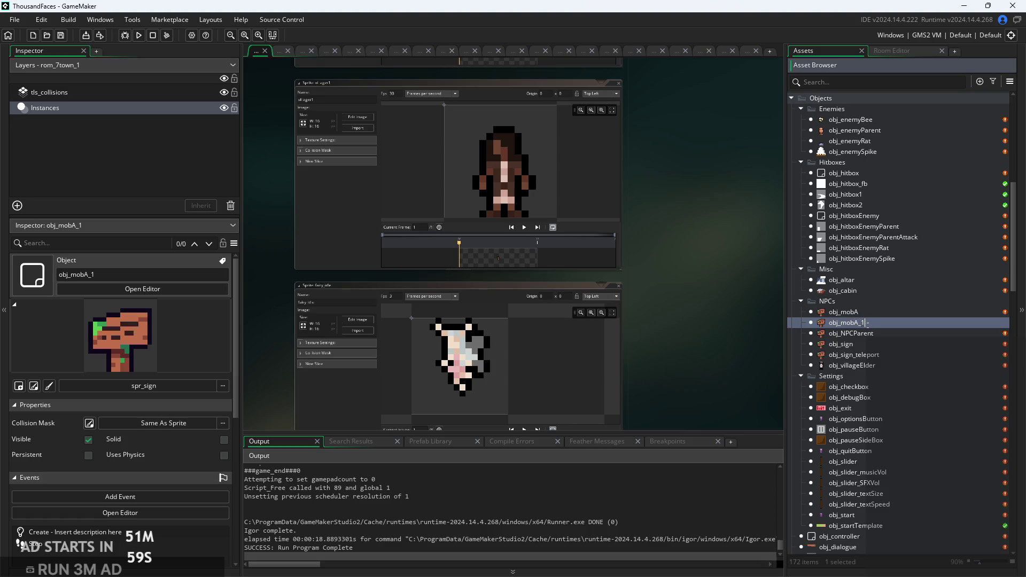
{"action": "key", "text": "BackSpace"}
{"action": "key", "text": "BackSpace"}
{"action": "type", "text": "B"}
{"action": "right_click", "coordinate": [880, 322]}
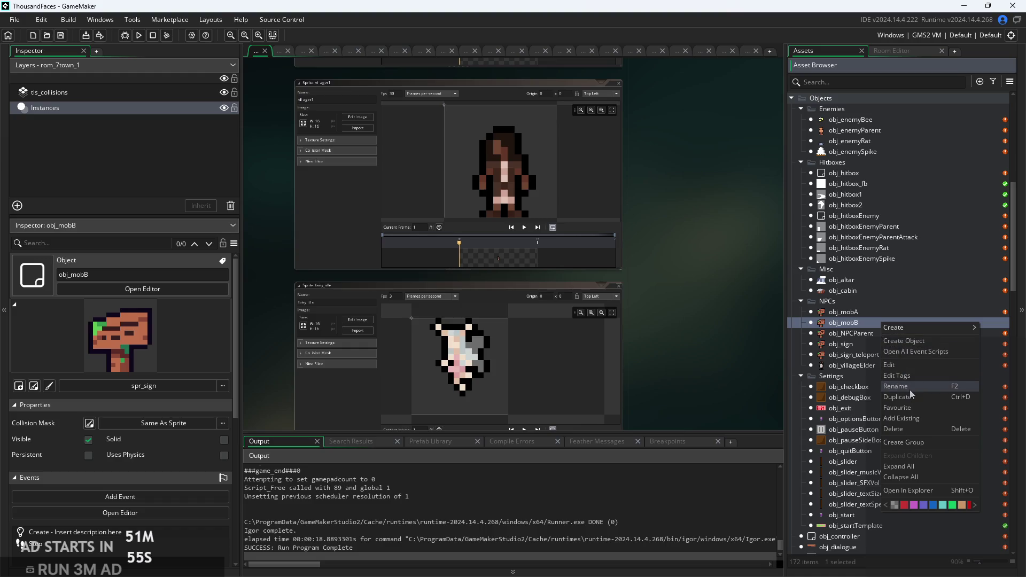
{"action": "left_click", "coordinate": [908, 388]}
{"action": "key", "text": "Return"}
Duplicate obj_mobB as obj_mobelius and open its object editor.
{"action": "right_click", "coordinate": [878, 323]}
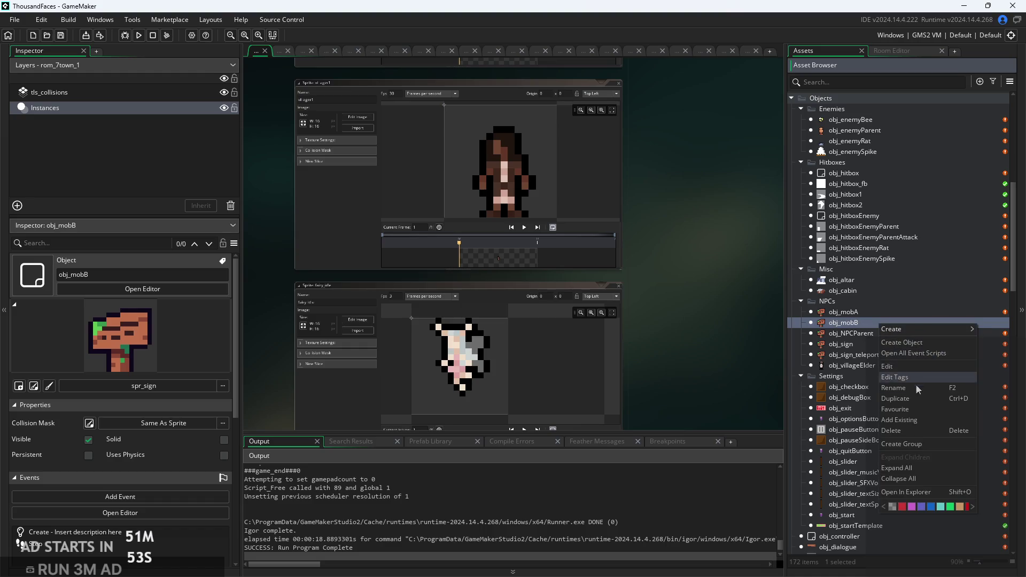
{"action": "left_click", "coordinate": [914, 400]}
{"action": "left_click_drag", "start_coordinate": [864, 332], "coordinate": [855, 339]}
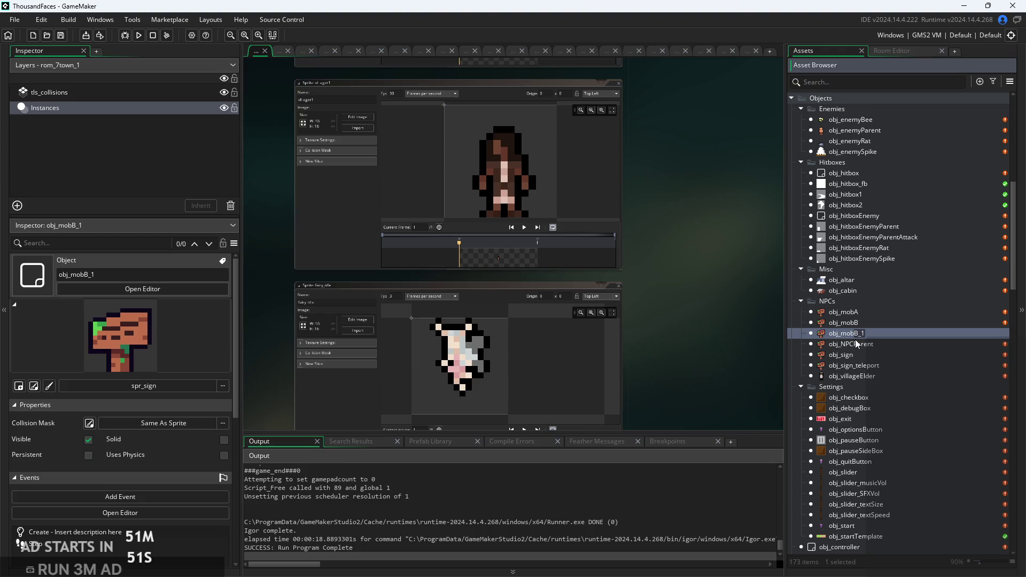
{"action": "type", "text": "elius"}
{"action": "left_click", "coordinate": [878, 342]}
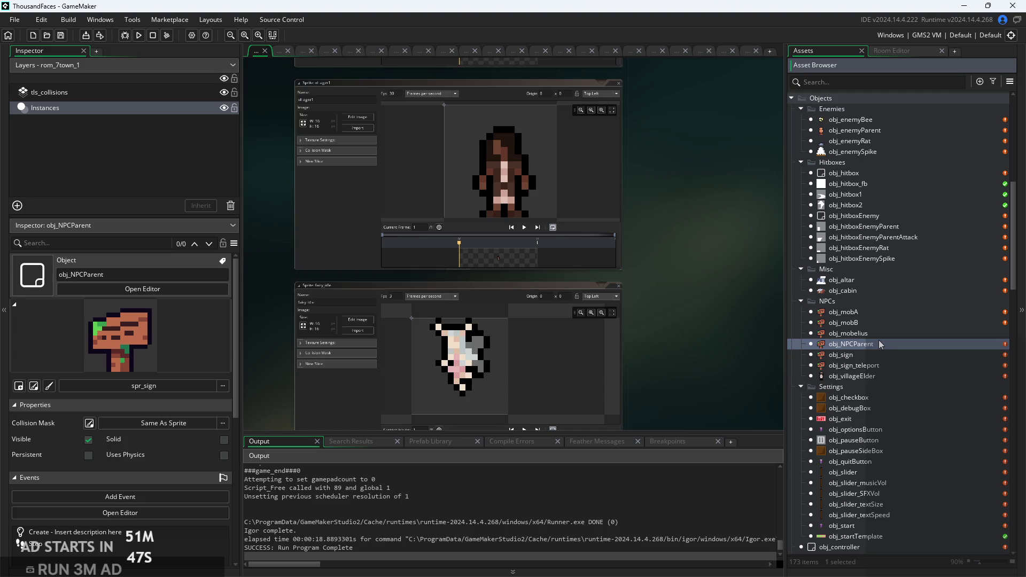
{"action": "double_click", "coordinate": [880, 333]}
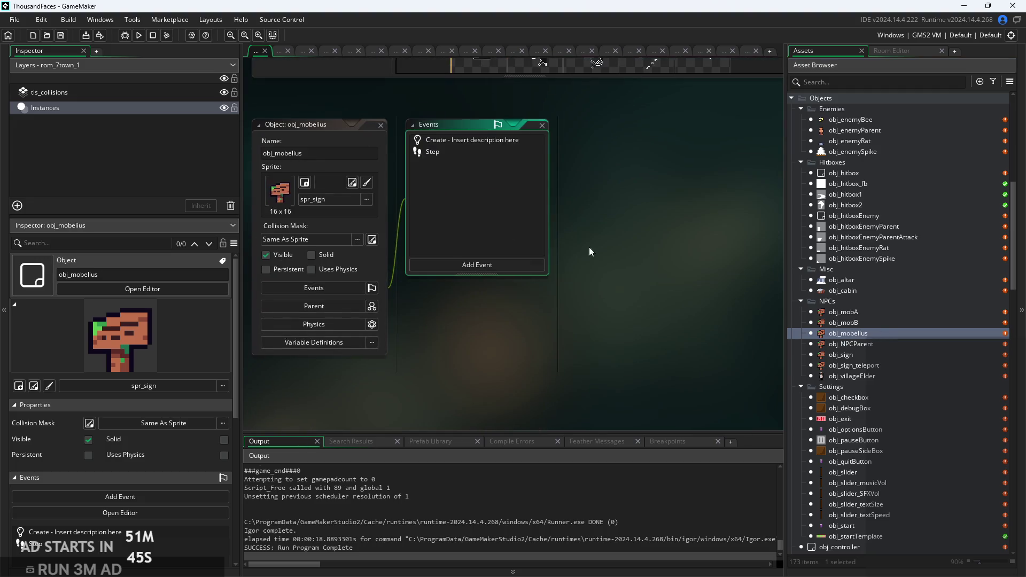
Inspect obj_mobelius's Step and Create code and obj_mobA's Step code.
{"action": "double_click", "coordinate": [505, 170]}
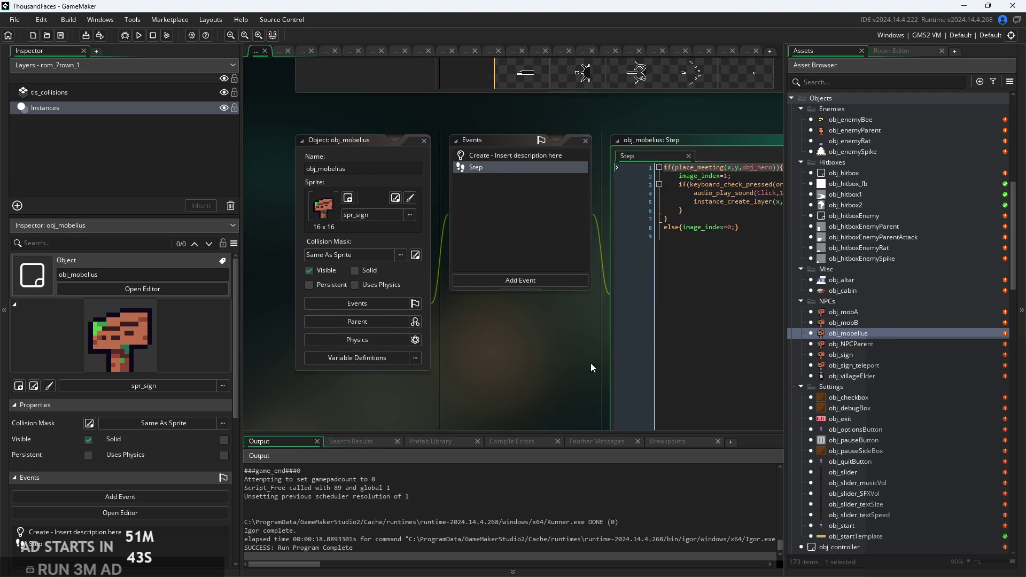
{"action": "double_click", "coordinate": [418, 181]}
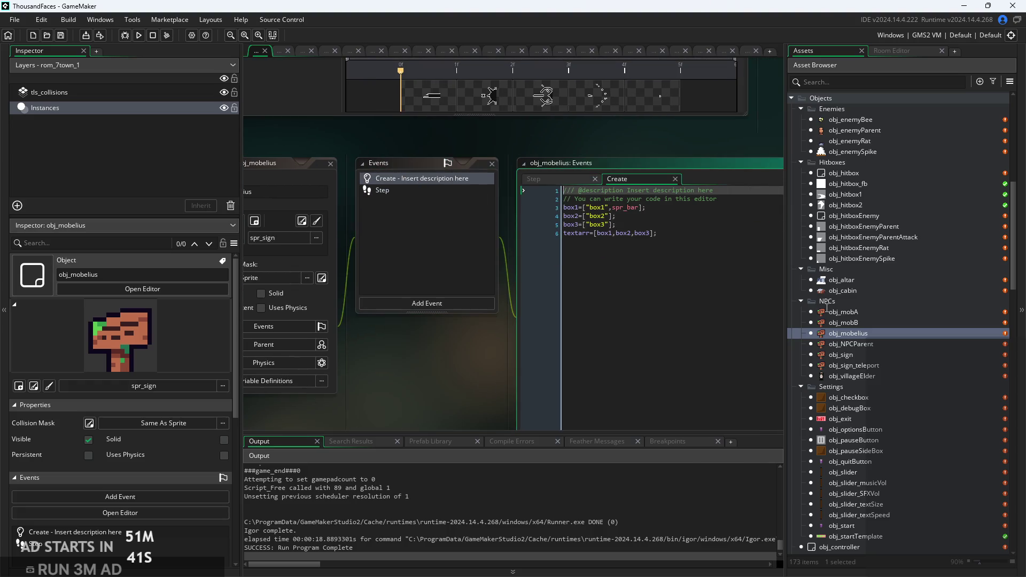
{"action": "double_click", "coordinate": [906, 310]}
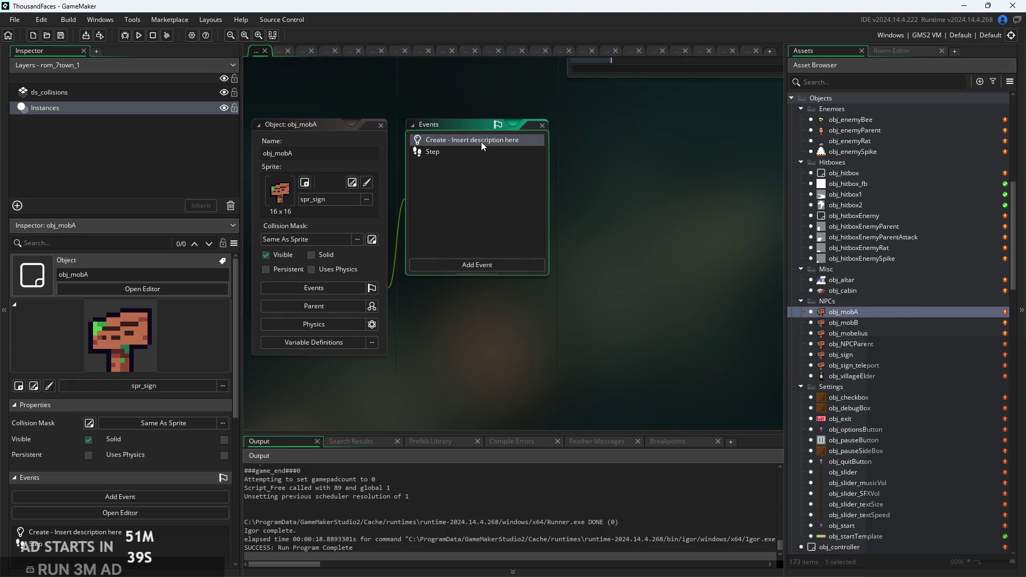
{"action": "double_click", "coordinate": [481, 141]}
{"action": "double_click", "coordinate": [476, 152]}
Compare obj_mobB's Step and Create code, ending on obj_mobA's Step code.
{"action": "double_click", "coordinate": [866, 322]}
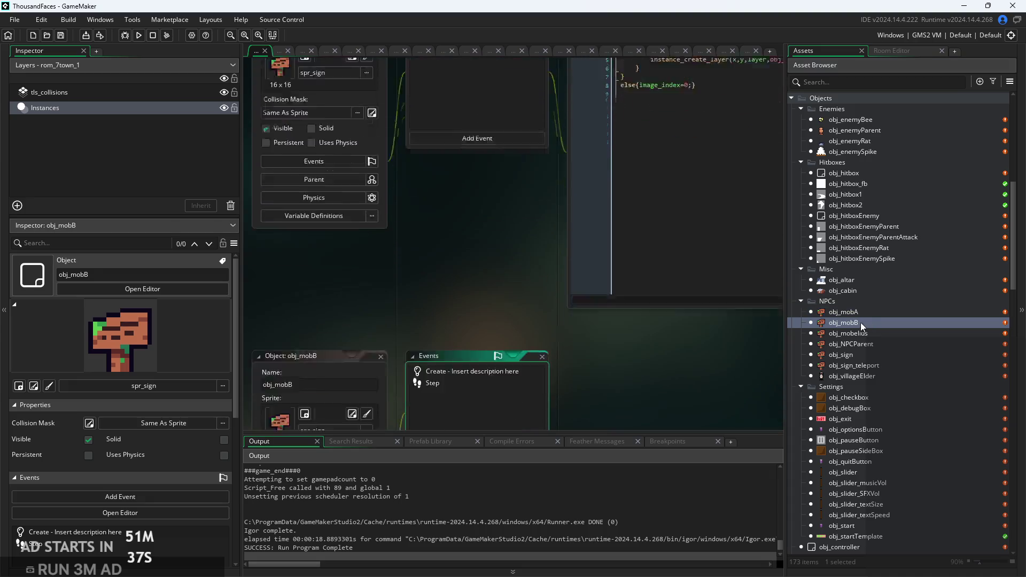
{"action": "double_click", "coordinate": [471, 151]}
{"action": "double_click", "coordinate": [489, 141]}
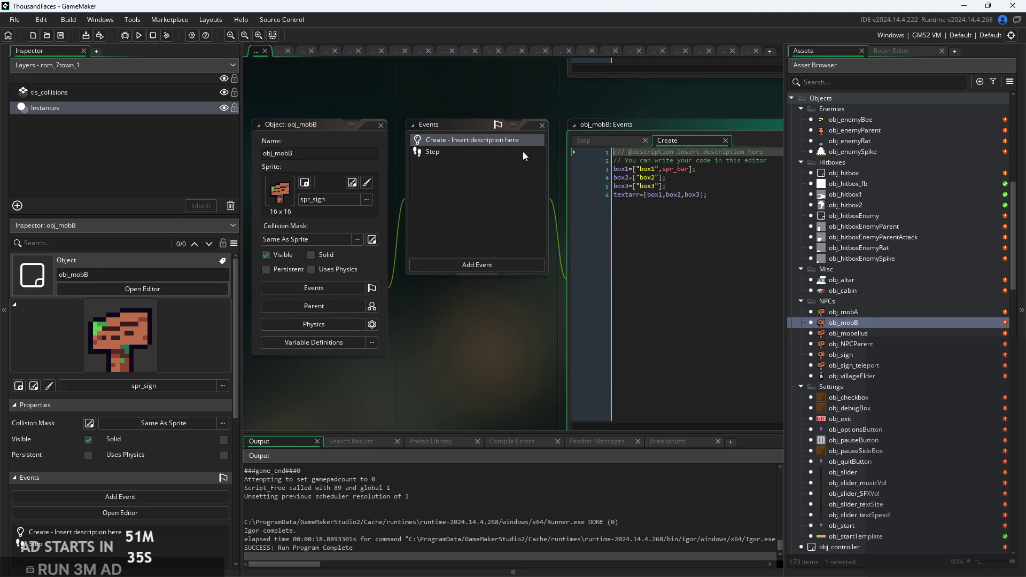
{"action": "double_click", "coordinate": [858, 312]}
{"action": "left_click", "coordinate": [508, 107]}
{"action": "double_click", "coordinate": [868, 313]}
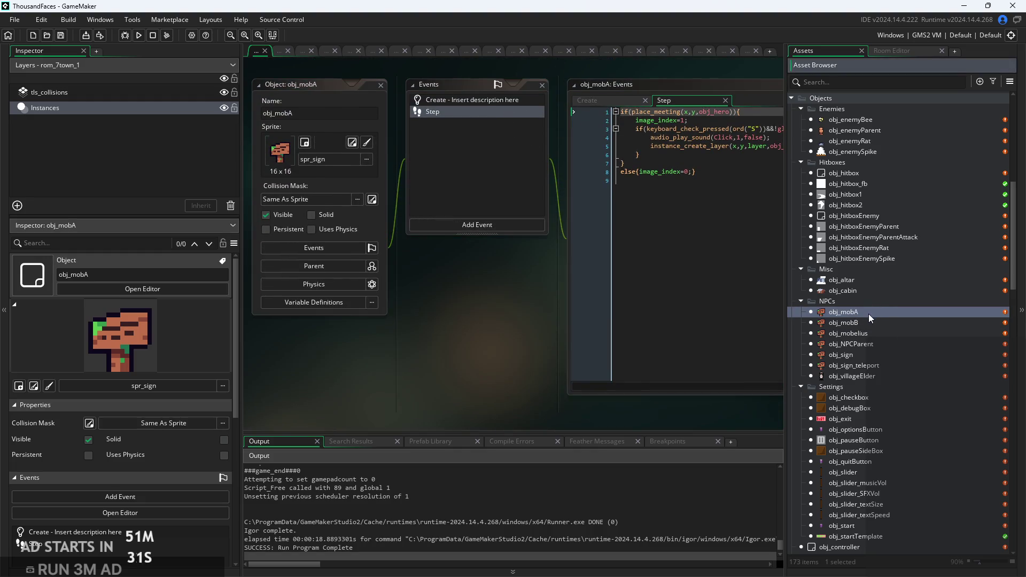
{"action": "scroll", "coordinate": [845, 355], "scroll_direction": "down", "scroll_amount": 10}
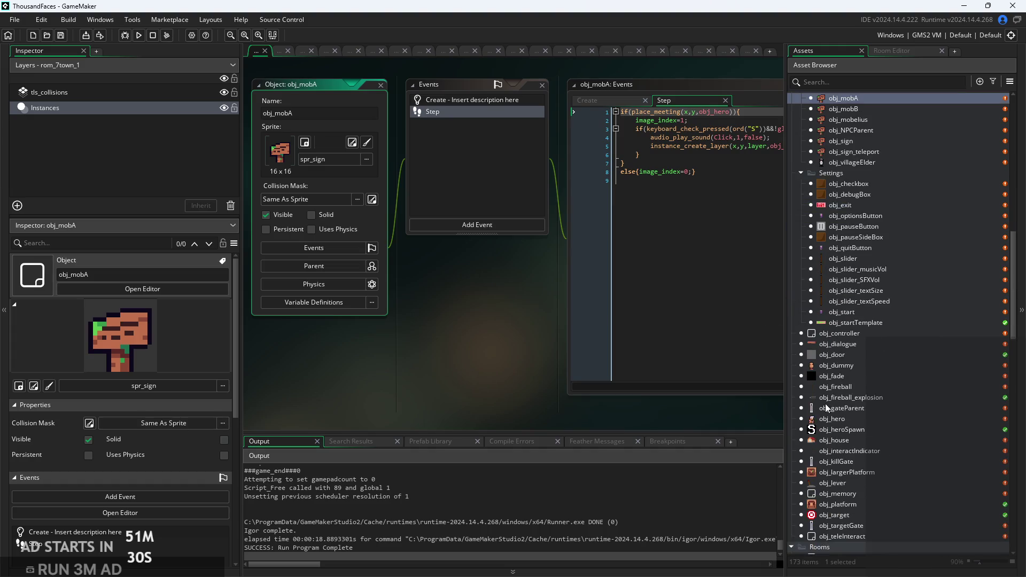
{"action": "scroll", "coordinate": [827, 397], "scroll_direction": "down", "scroll_amount": 10}
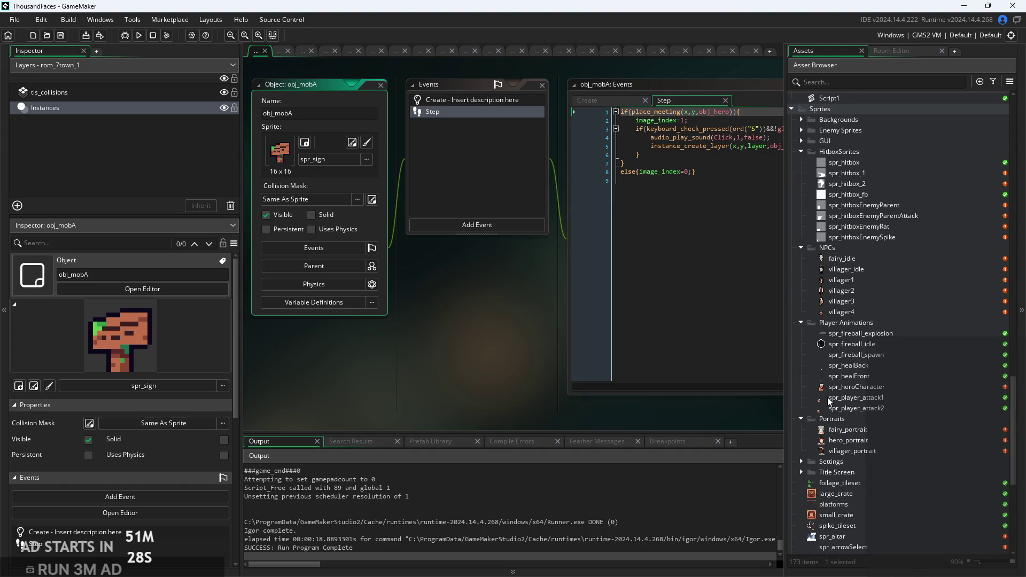
{"action": "scroll", "coordinate": [852, 285], "scroll_direction": "up", "scroll_amount": 6}
{"action": "left_click", "coordinate": [620, 274]}
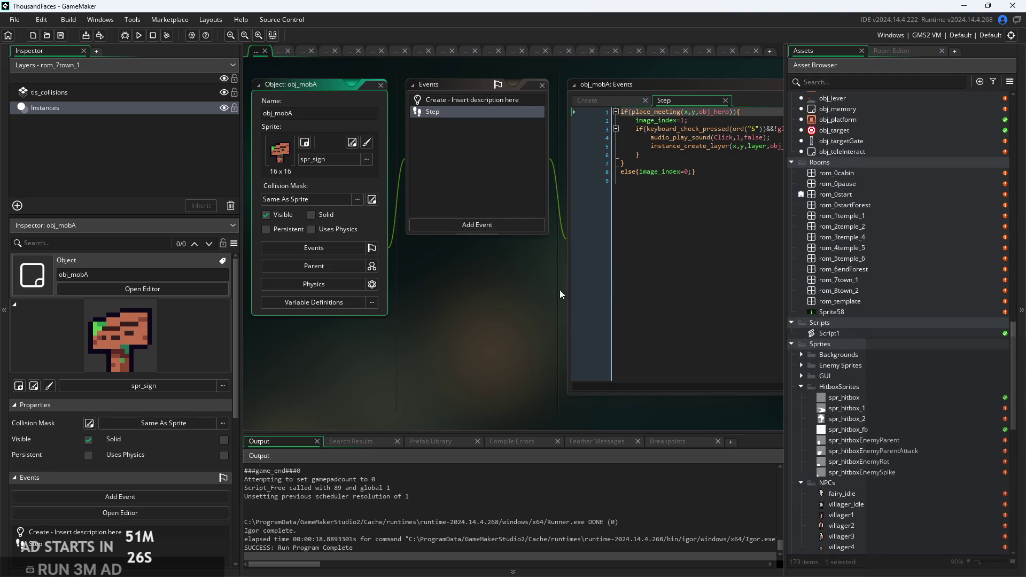
Assign the villager1 sprite from Sprites > NPCs to obj_mobA.
{"action": "left_click", "coordinate": [375, 177]}
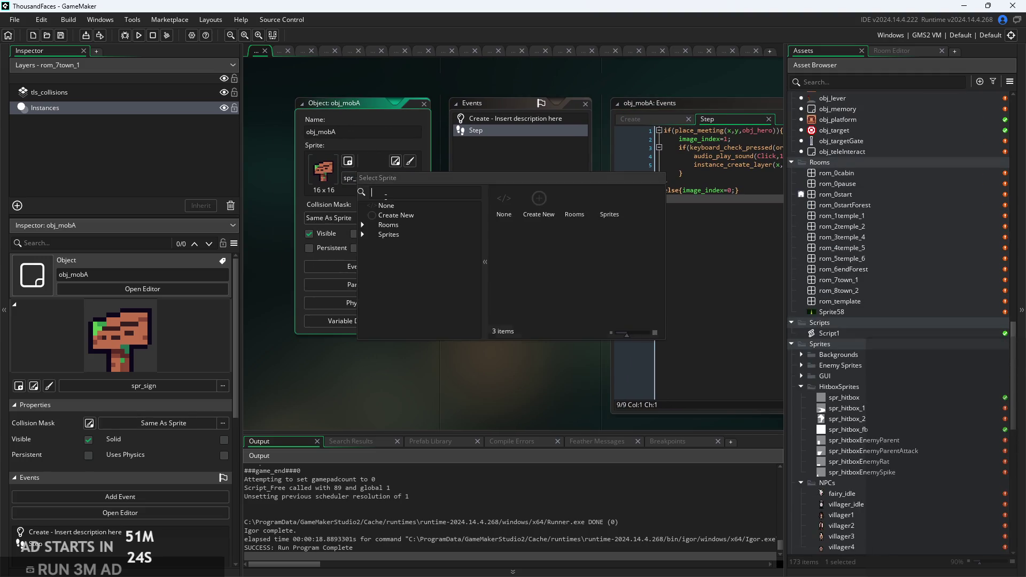
{"action": "left_click", "coordinate": [368, 254]}
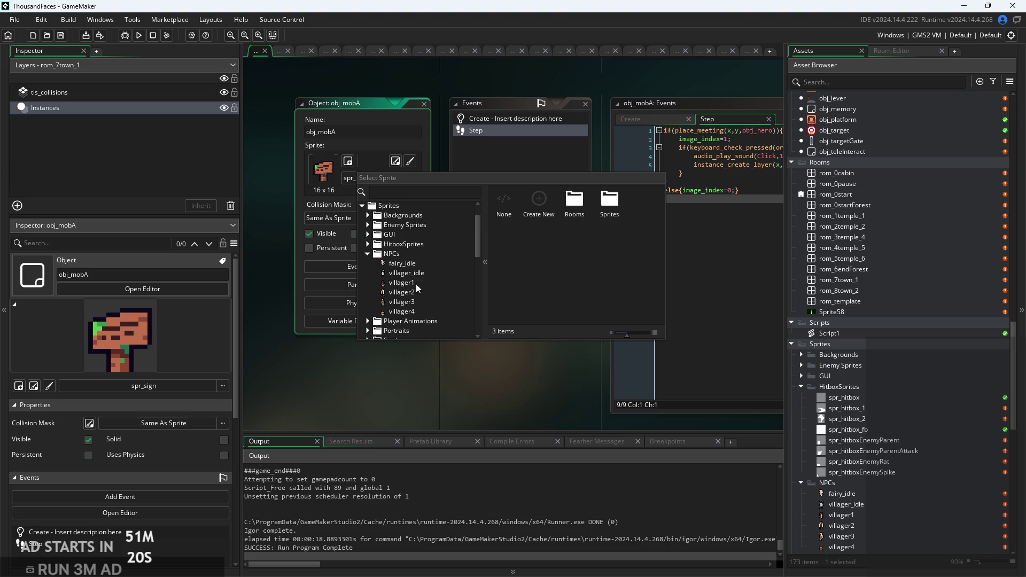
{"action": "left_click", "coordinate": [415, 284]}
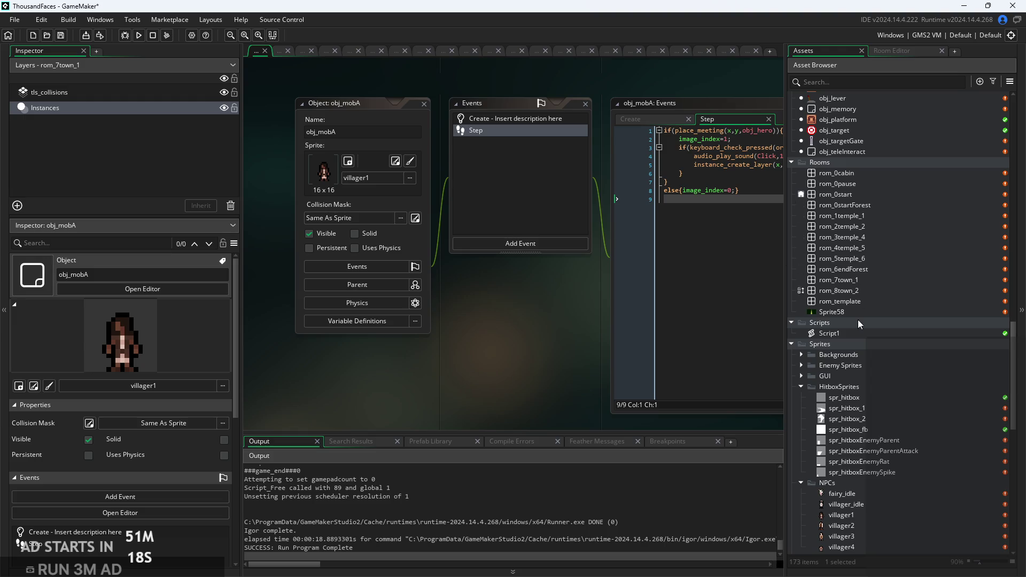
{"action": "scroll", "coordinate": [858, 350], "scroll_direction": "up", "scroll_amount": 9}
{"action": "scroll", "coordinate": [858, 349], "scroll_direction": "down", "scroll_amount": 10}
{"action": "scroll", "coordinate": [858, 349], "scroll_direction": "down", "scroll_amount": 5}
{"action": "scroll", "coordinate": [858, 349], "scroll_direction": "up", "scroll_amount": 7}
{"action": "scroll", "coordinate": [859, 348], "scroll_direction": "up", "scroll_amount": 20}
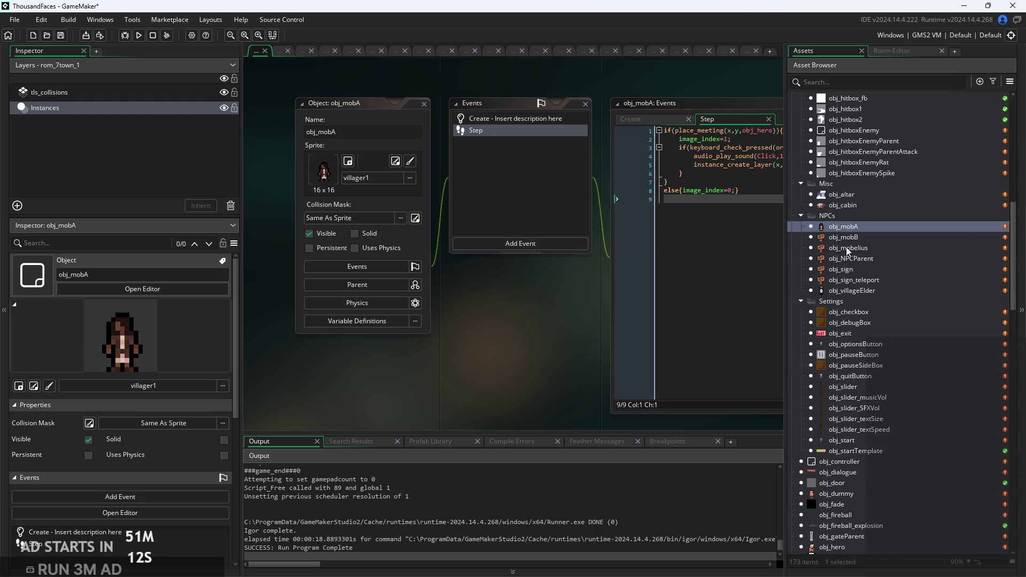
Replace spr_sign with the villager3 sprite on obj_mobB.
{"action": "double_click", "coordinate": [843, 237]}
{"action": "left_click", "coordinate": [351, 160]}
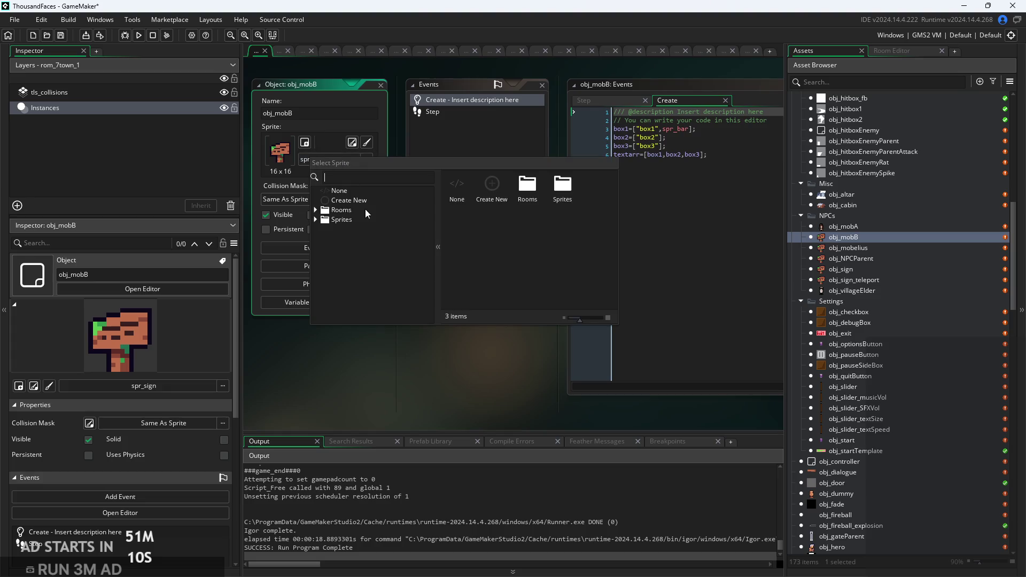
{"action": "left_click", "coordinate": [325, 221]}
{"action": "scroll", "coordinate": [383, 279], "scroll_direction": "down", "scroll_amount": 10}
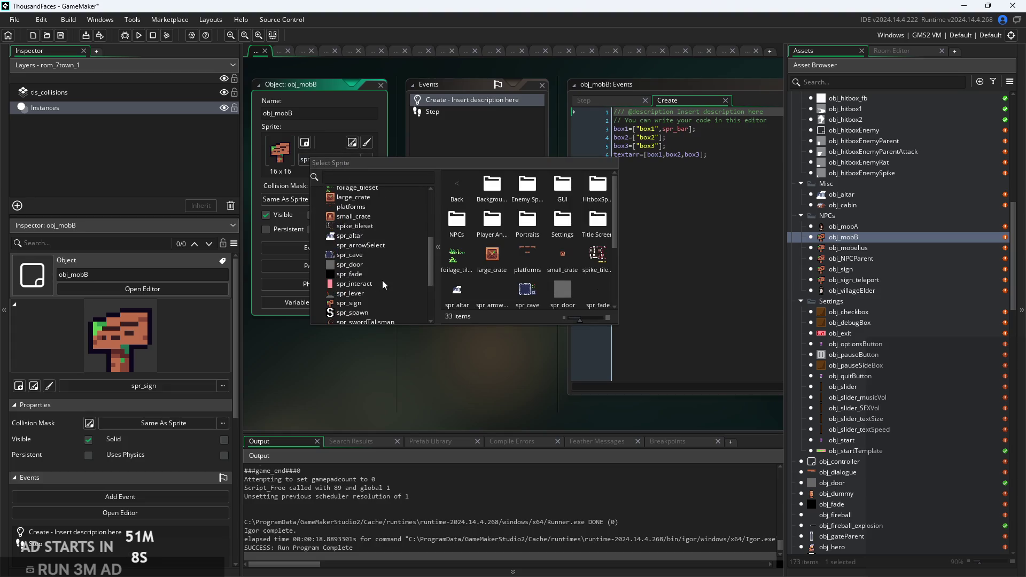
{"action": "scroll", "coordinate": [361, 312], "scroll_direction": "up", "scroll_amount": 10}
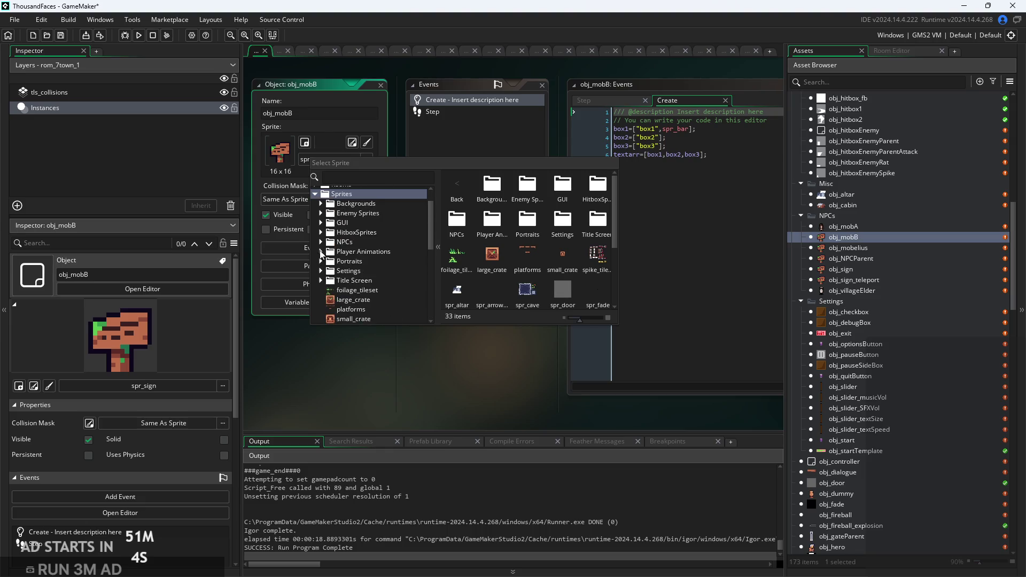
{"action": "left_click", "coordinate": [321, 242]}
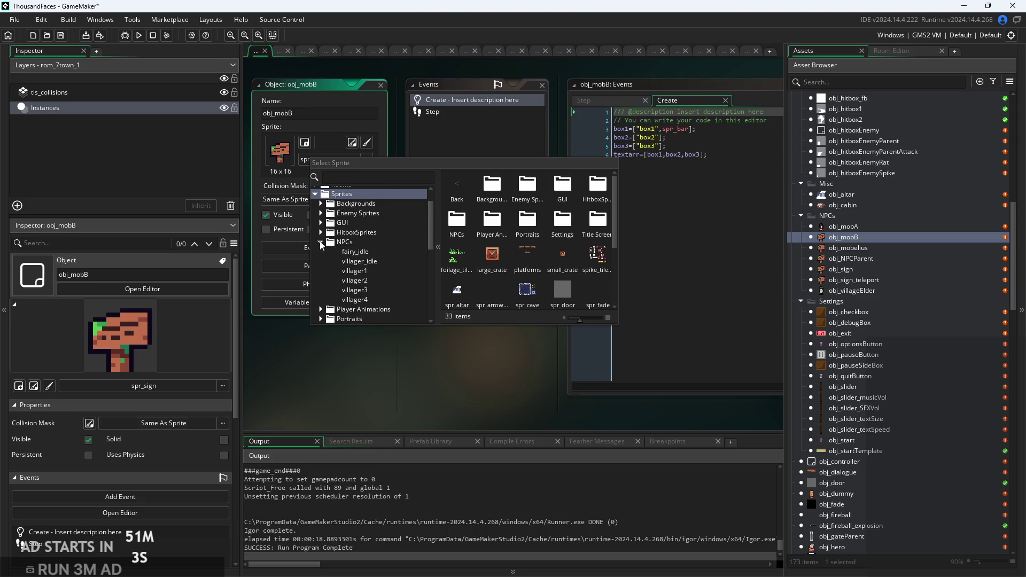
{"action": "left_click", "coordinate": [366, 293]}
{"action": "scroll", "coordinate": [481, 321], "scroll_direction": "down", "scroll_amount": 5}
{"action": "scroll", "coordinate": [844, 452], "scroll_direction": "down", "scroll_amount": 10}
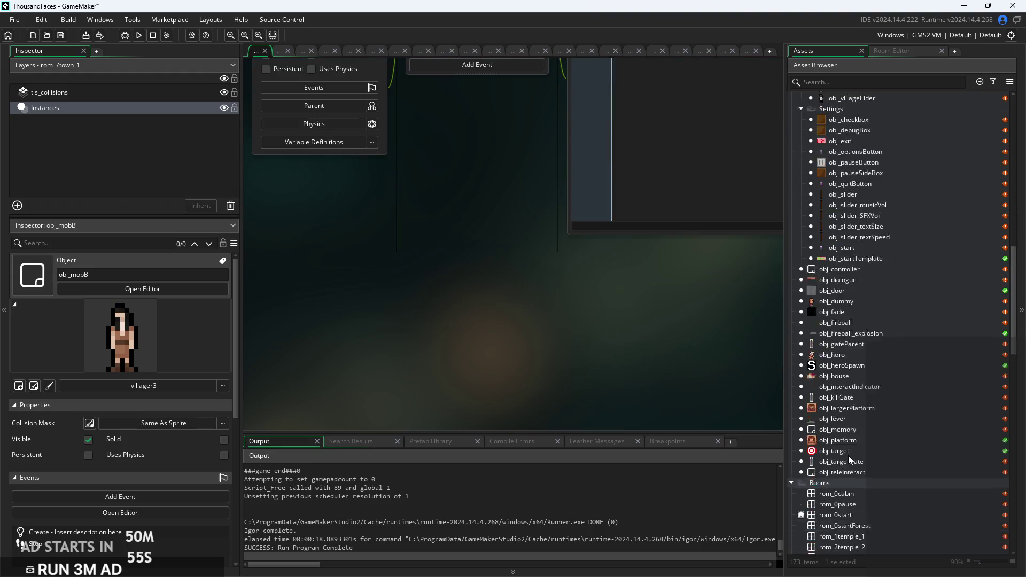
Open the villager4 and villager3 sprites and inspect villager4's preview canvas.
{"action": "scroll", "coordinate": [853, 454], "scroll_direction": "down", "scroll_amount": 8}
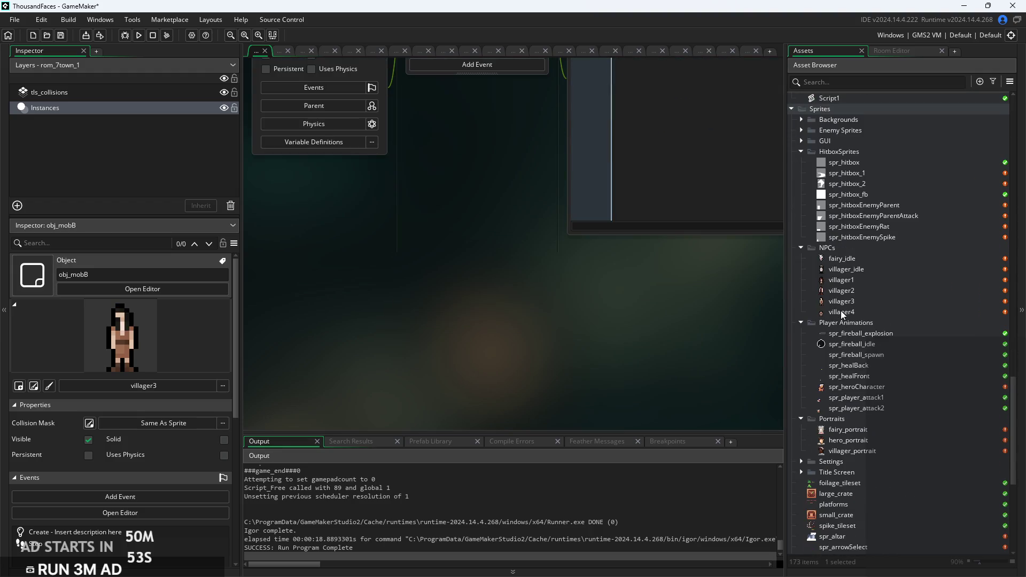
{"action": "double_click", "coordinate": [858, 314]}
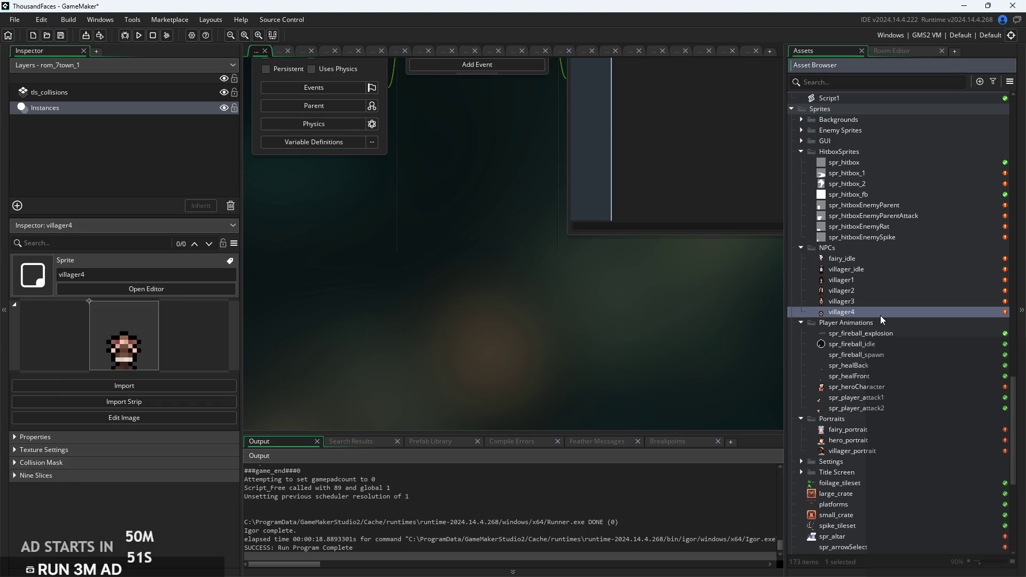
{"action": "double_click", "coordinate": [886, 301]}
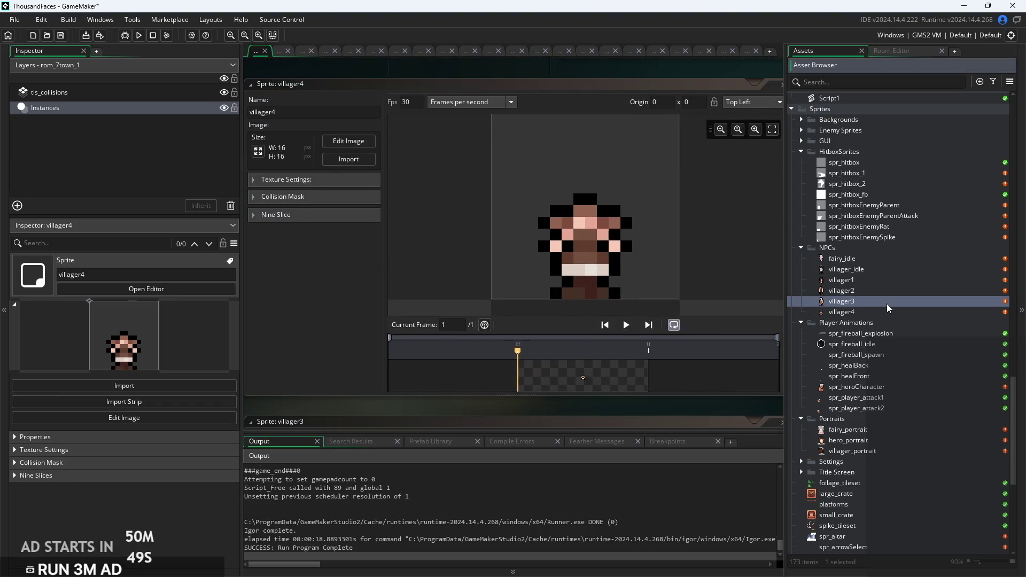
{"action": "double_click", "coordinate": [887, 312]}
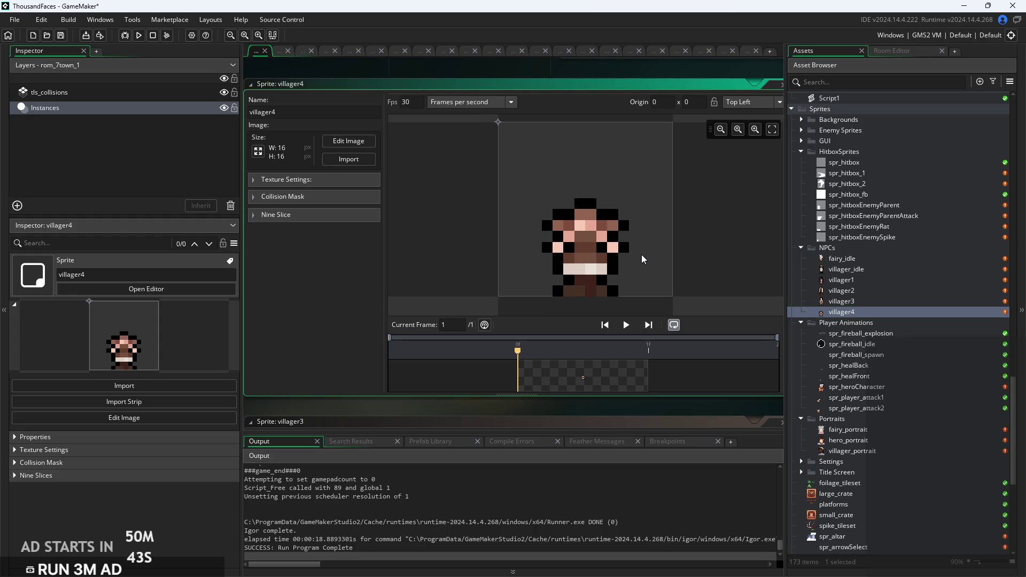
{"action": "scroll", "coordinate": [643, 259], "scroll_direction": "down", "scroll_amount": 2}
{"action": "scroll", "coordinate": [642, 259], "scroll_direction": "up", "scroll_amount": 2}
{"action": "scroll", "coordinate": [643, 259], "scroll_direction": "up", "scroll_amount": 2}
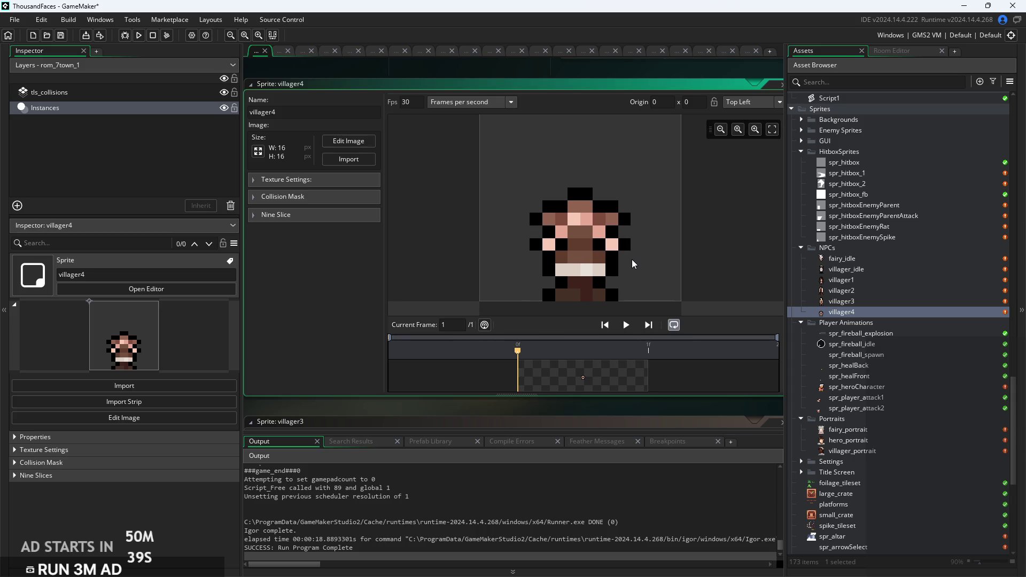
{"action": "mouse_move", "coordinate": [615, 264]}
{"action": "left_mouse_down"}
{"action": "mouse_move", "coordinate": [584, 229]}
{"action": "mouse_move", "coordinate": [620, 247]}
{"action": "left_mouse_up"}
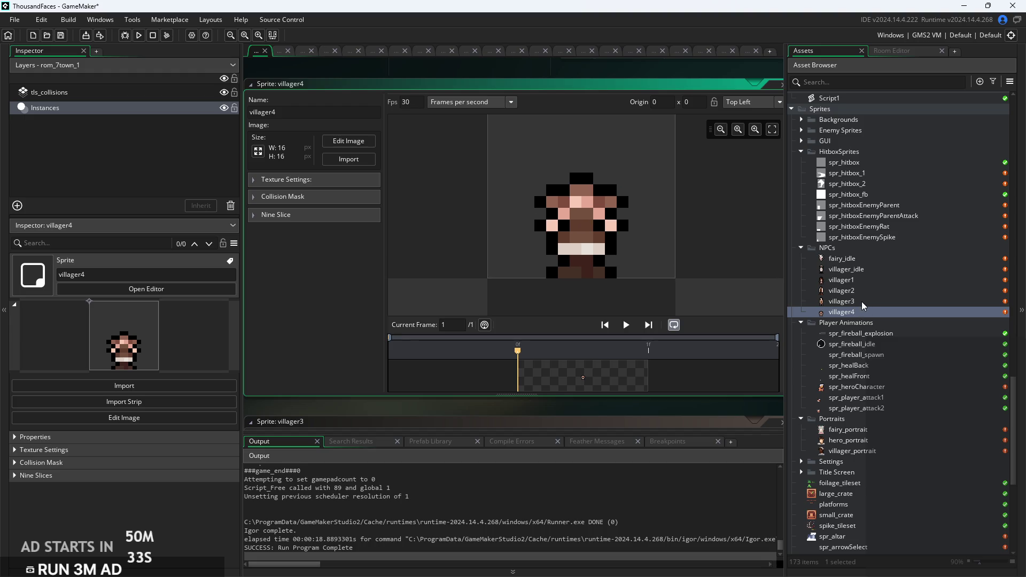
Open the villager3, villager2 and villager1 sprites in turn for viewing.
{"action": "double_click", "coordinate": [862, 302]}
{"action": "double_click", "coordinate": [869, 292]}
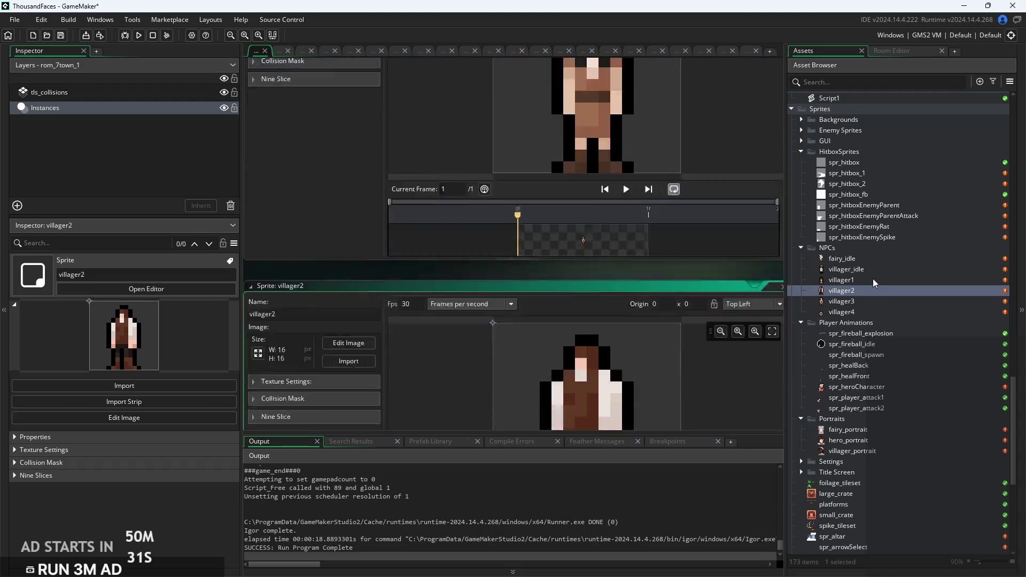
{"action": "double_click", "coordinate": [874, 281]}
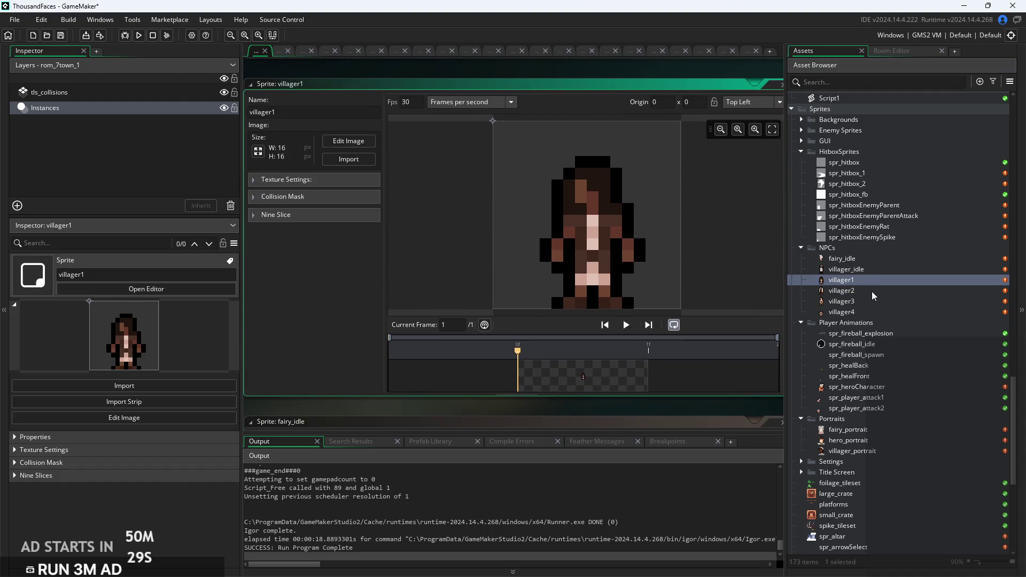
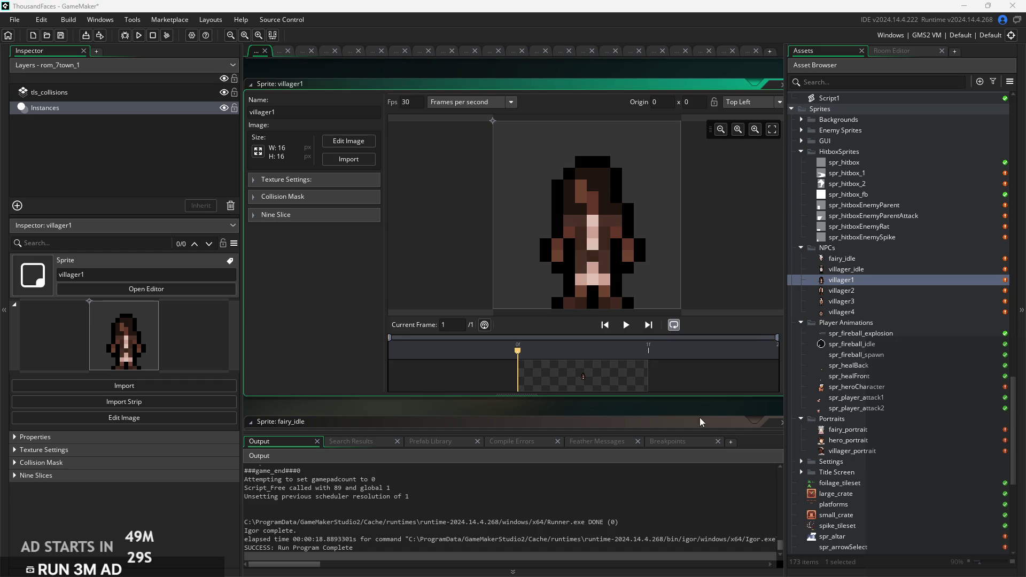
Find spr_cave in the Asset Browser and open its 56×40 cave-entrance sprite.
{"action": "mouse_move", "coordinate": [708, 409]}
{"action": "left_mouse_down"}
{"action": "mouse_move", "coordinate": [611, 403]}
{"action": "mouse_move", "coordinate": [717, 394]}
{"action": "left_mouse_up"}
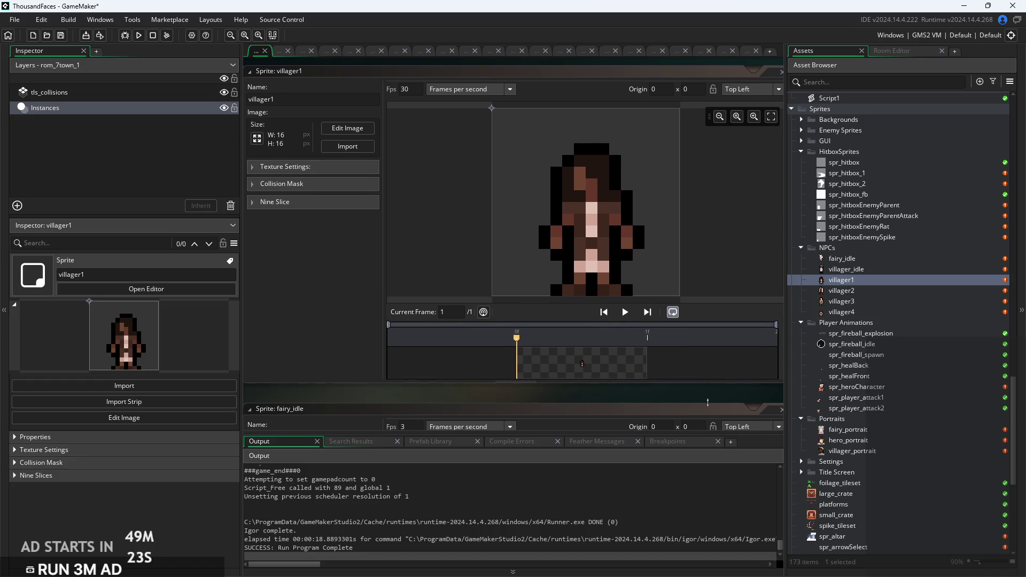
{"action": "scroll", "coordinate": [707, 402], "scroll_direction": "down", "scroll_amount": 1}
{"action": "scroll", "coordinate": [711, 369], "scroll_direction": "down", "scroll_amount": 1, "text": "ctrl"}
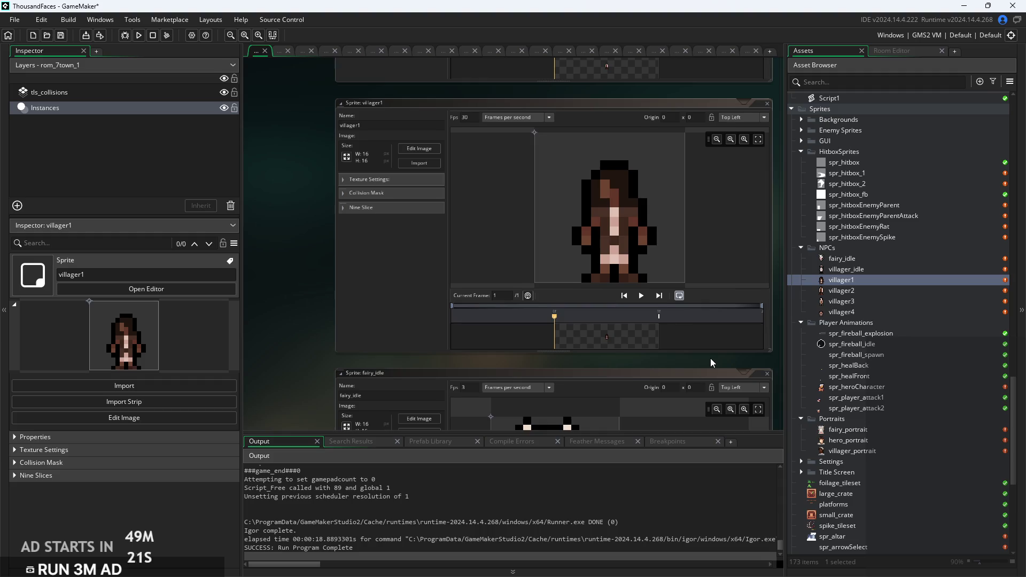
{"action": "scroll", "coordinate": [885, 394], "scroll_direction": "up", "scroll_amount": 2}
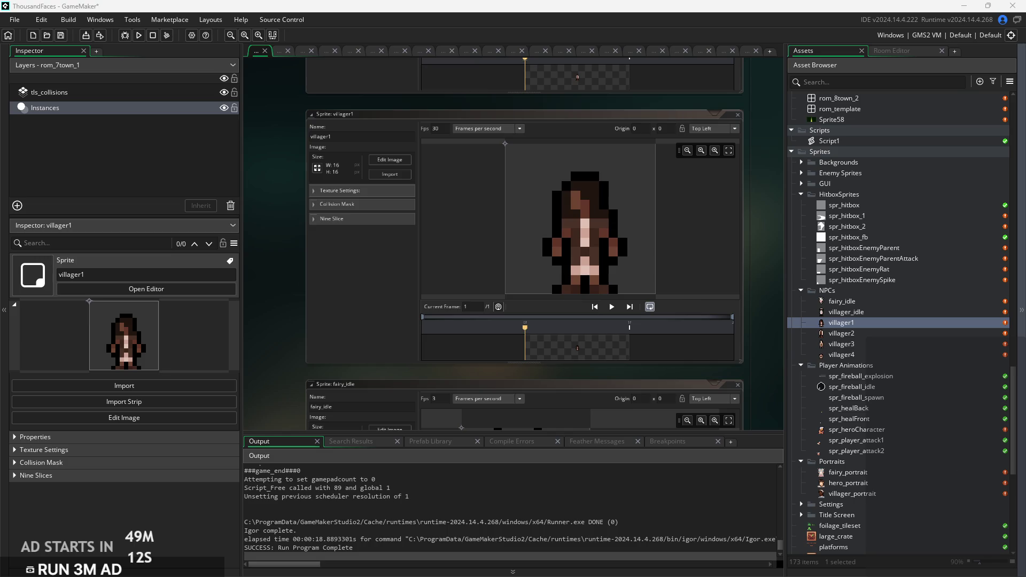
{"action": "scroll", "coordinate": [896, 422], "scroll_direction": "down", "scroll_amount": 10}
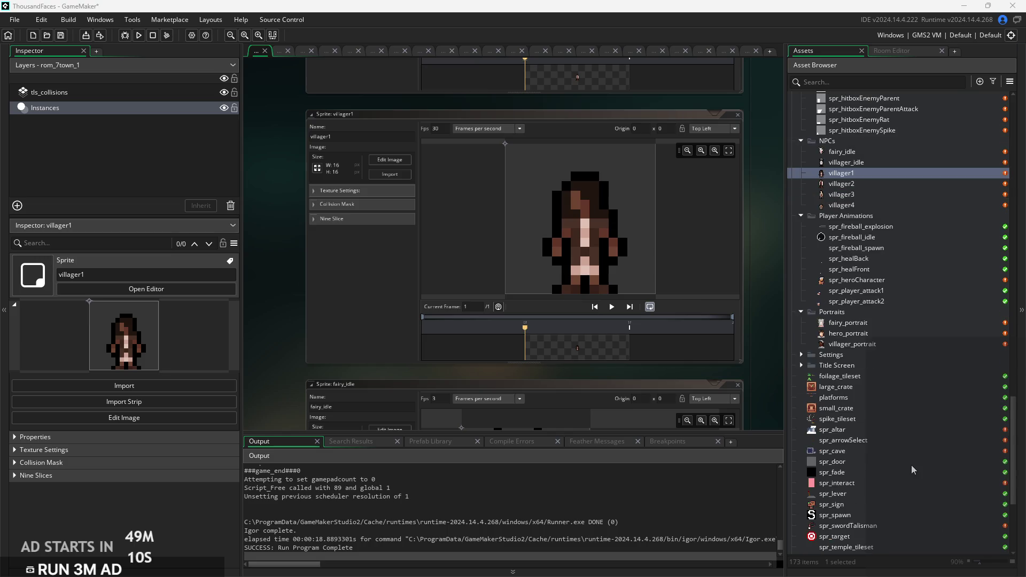
{"action": "double_click", "coordinate": [883, 301]}
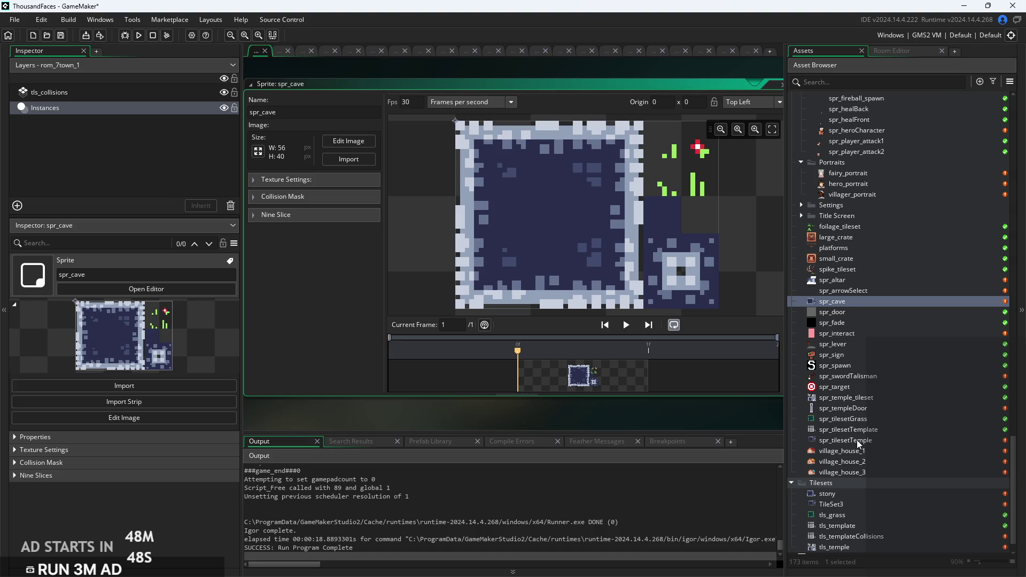
{"action": "double_click", "coordinate": [858, 441]}
{"action": "double_click", "coordinate": [854, 430]}
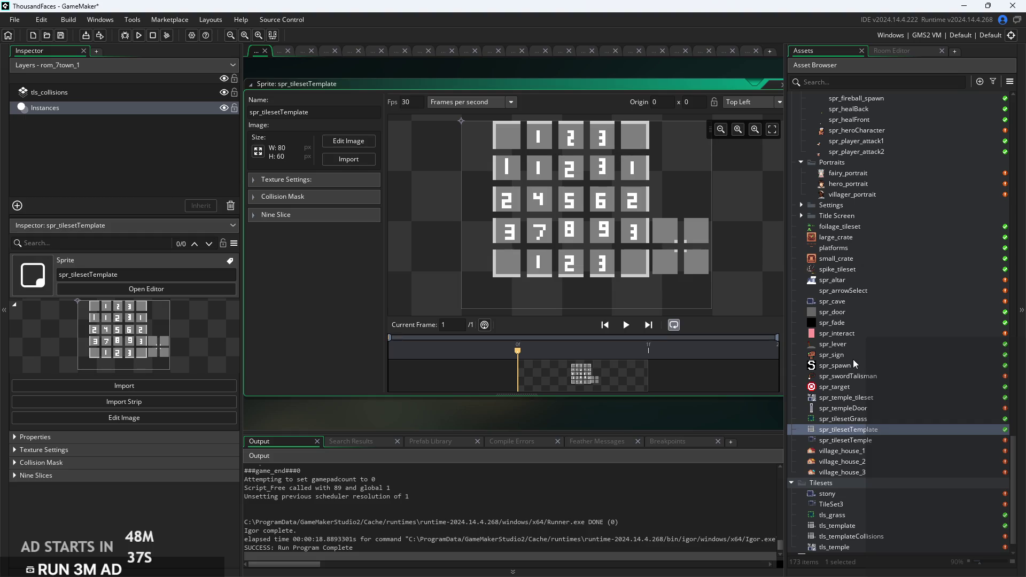
{"action": "double_click", "coordinate": [832, 301]}
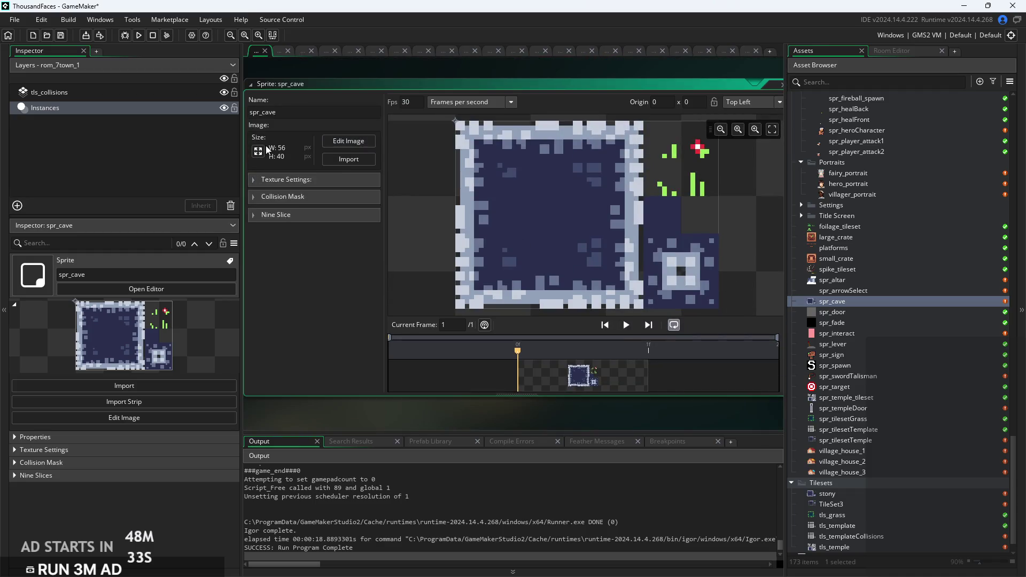
{"action": "left_click", "coordinate": [258, 151]}
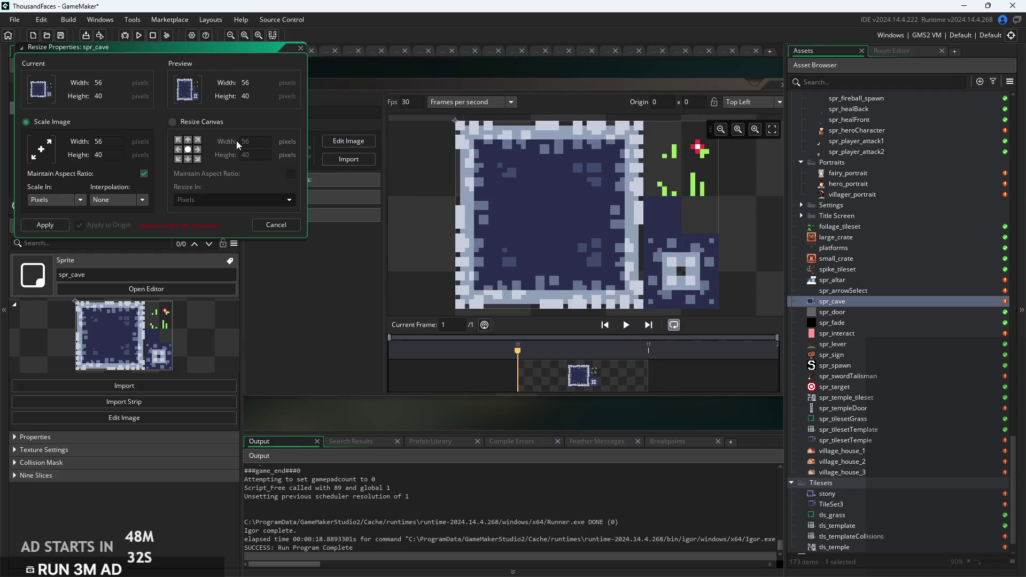
Resize the spr_cave canvas to 80×60, accept the tile set warning, and edit the image.
{"action": "left_click", "coordinate": [173, 123]}
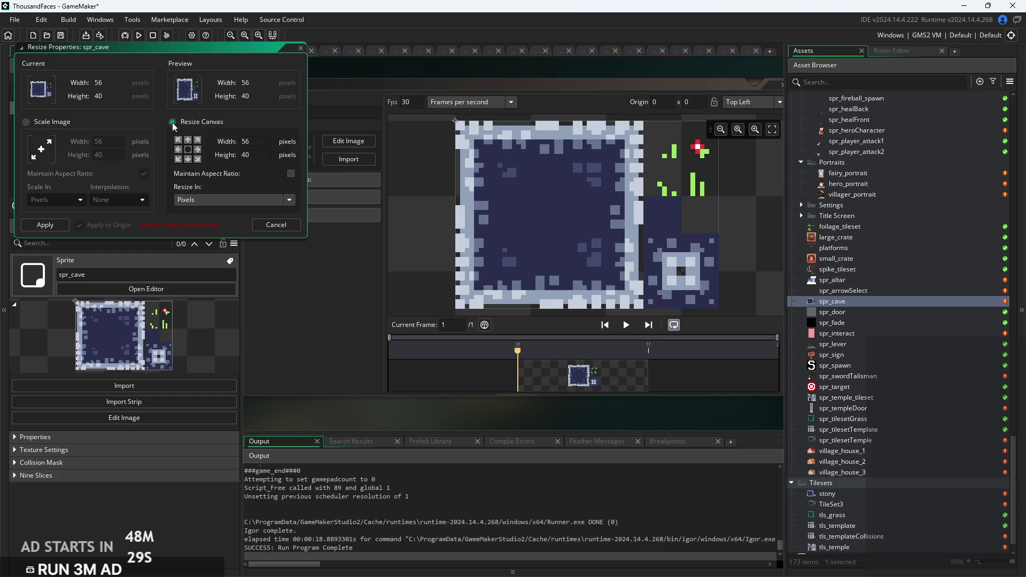
{"action": "left_click", "coordinate": [188, 139]}
{"action": "left_click_drag", "start_coordinate": [262, 140], "coordinate": [221, 141]}
{"action": "type", "text": "80"}
{"action": "left_click", "coordinate": [245, 155]}
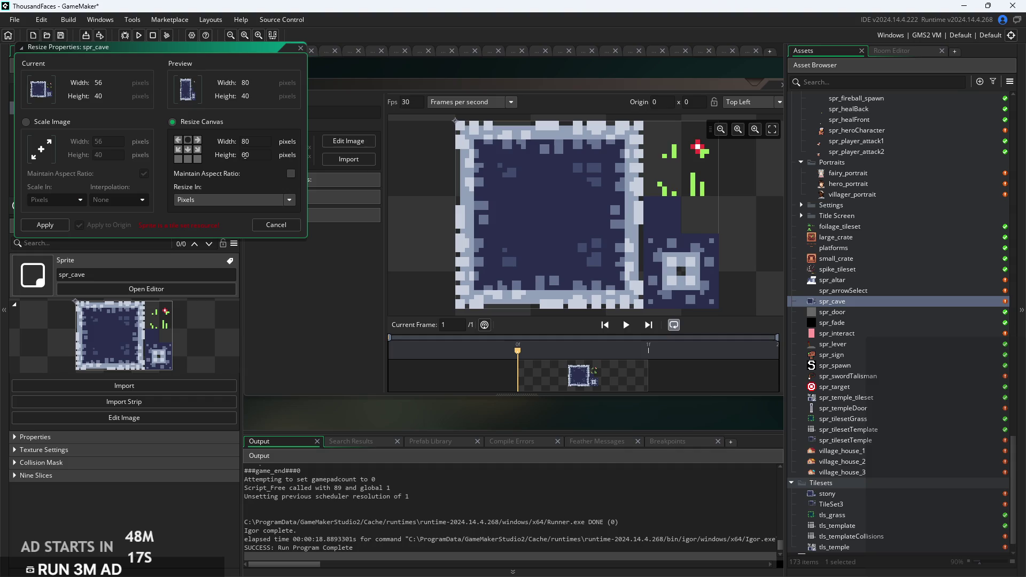
{"action": "key", "text": "Return"}
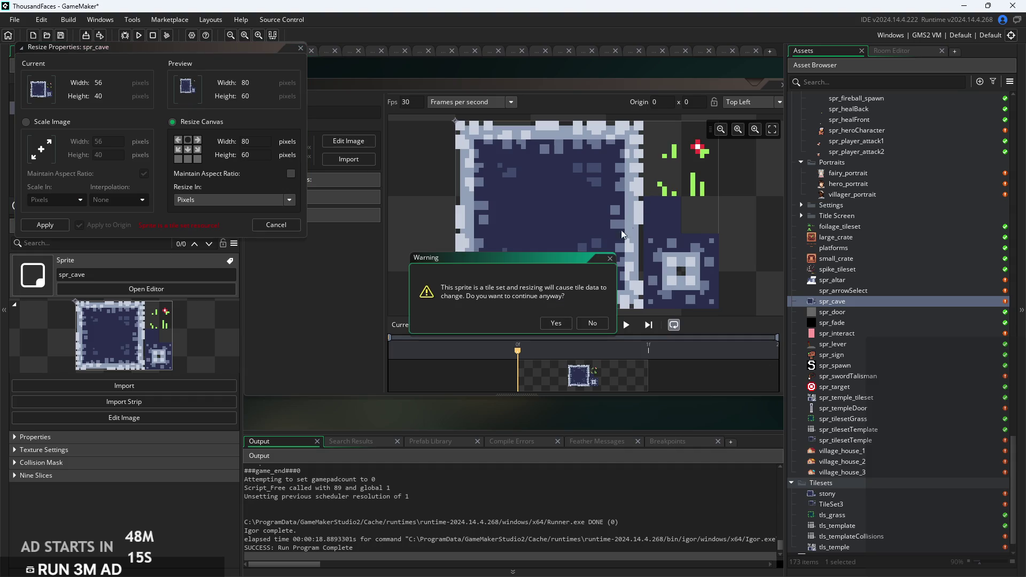
{"action": "left_click", "coordinate": [556, 323]}
{"action": "left_click", "coordinate": [350, 142]}
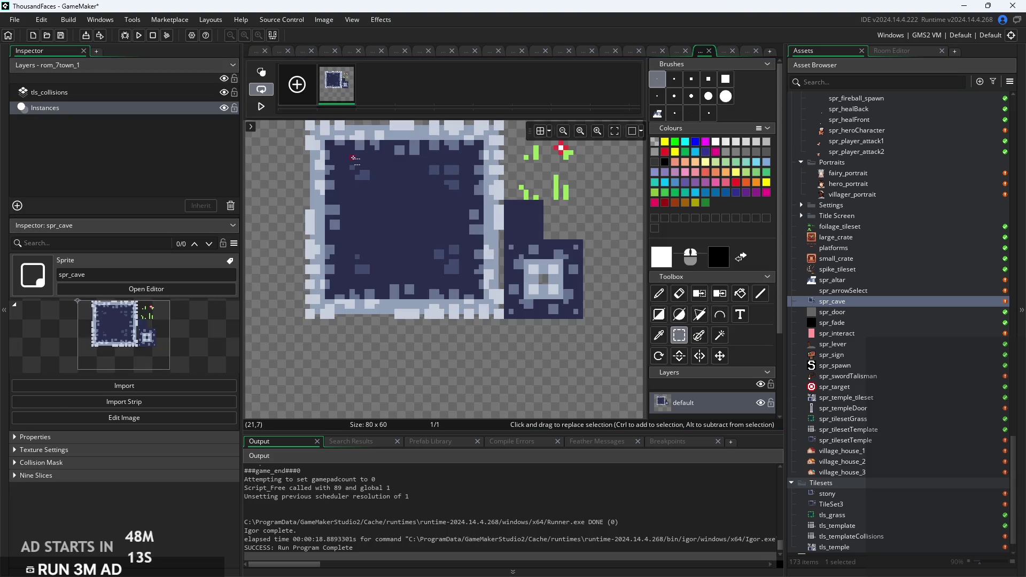
Select the whole cave artwork and move it down-right, leaving space above and left.
{"action": "scroll", "coordinate": [388, 212], "scroll_direction": "down", "scroll_amount": 2}
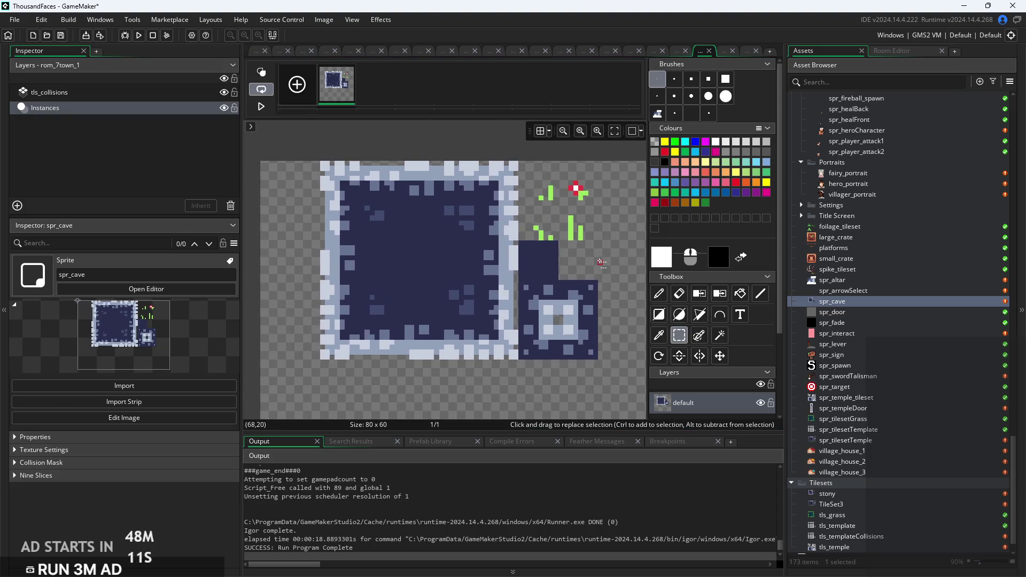
{"action": "scroll", "coordinate": [389, 212], "scroll_direction": "up", "scroll_amount": 2}
{"action": "left_click_drag", "start_coordinate": [364, 184], "coordinate": [420, 238]}
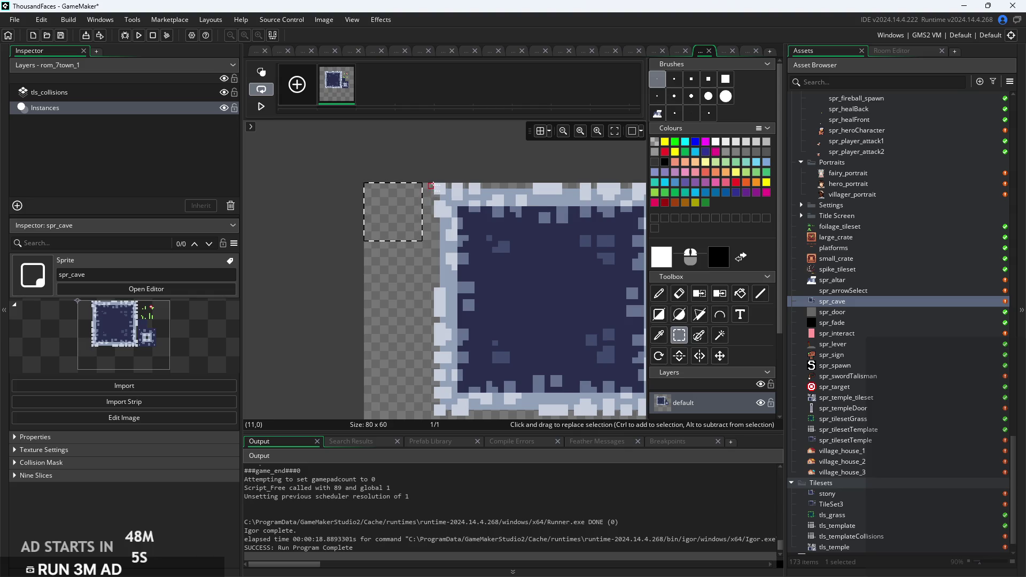
{"action": "mouse_move", "coordinate": [437, 186]}
{"action": "left_mouse_down"}
{"action": "mouse_move", "coordinate": [469, 237]}
{"action": "mouse_move", "coordinate": [485, 237]}
{"action": "left_mouse_up"}
{"action": "scroll", "coordinate": [363, 170], "scroll_direction": "down", "scroll_amount": 3}
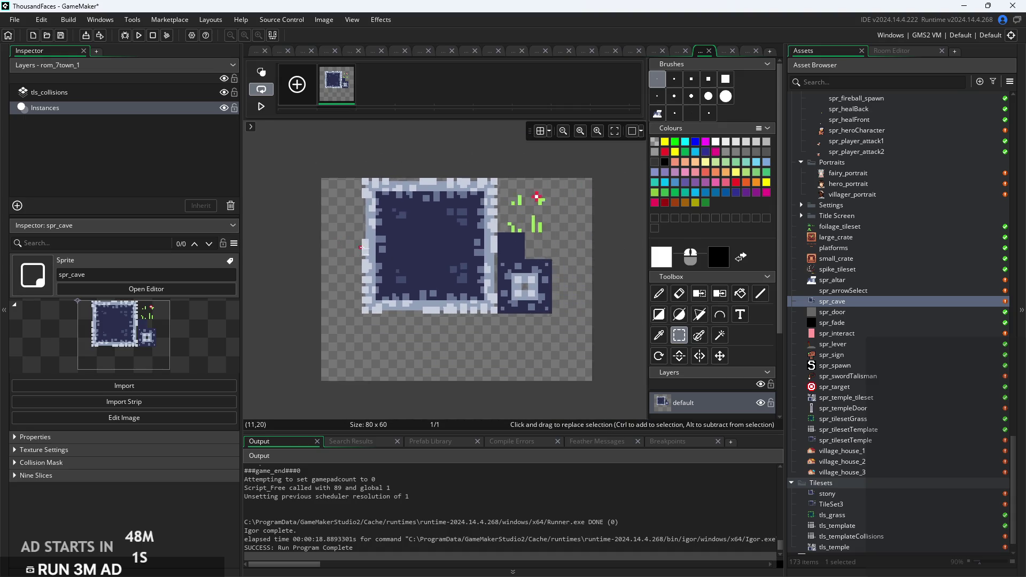
{"action": "mouse_move", "coordinate": [364, 183]}
{"action": "left_mouse_down"}
{"action": "mouse_move", "coordinate": [538, 203]}
{"action": "mouse_move", "coordinate": [541, 320]}
{"action": "left_mouse_up"}
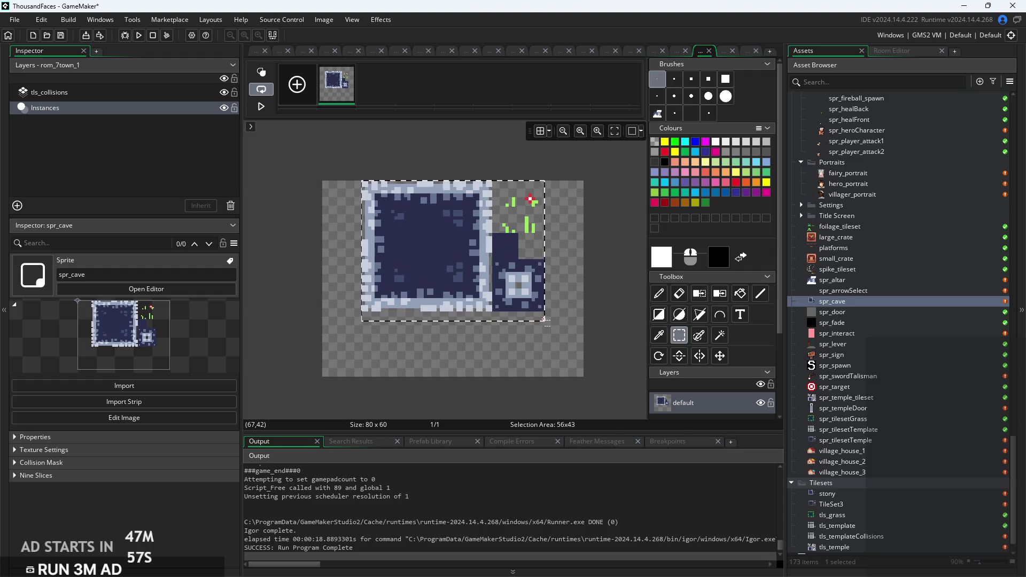
{"action": "mouse_move", "coordinate": [472, 244]}
{"action": "left_mouse_down"}
{"action": "mouse_move", "coordinate": [473, 303]}
{"action": "mouse_move", "coordinate": [488, 306]}
{"action": "left_mouse_up"}
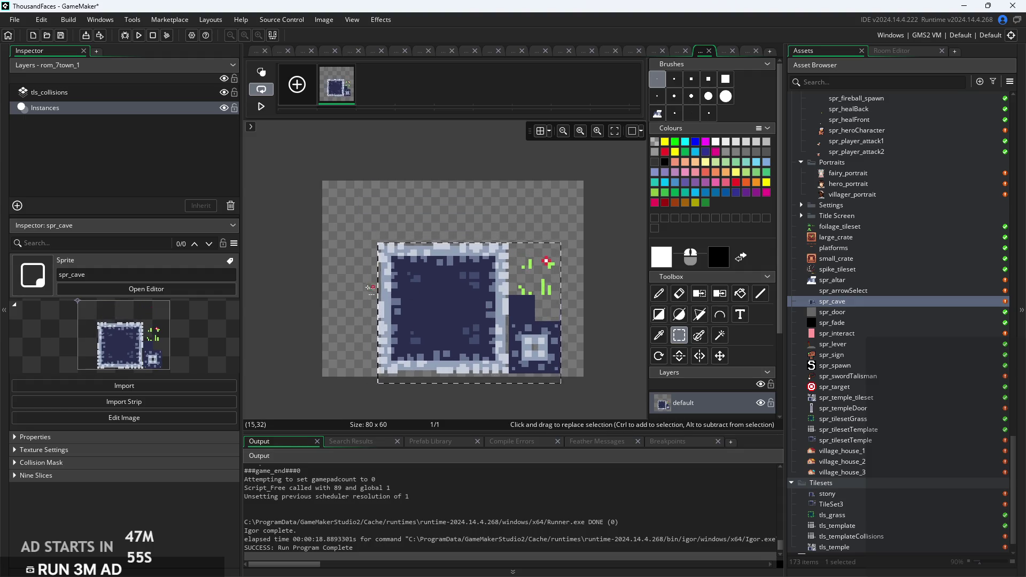
Copy the cave's top-left corner piece into the empty top row.
{"action": "scroll", "coordinate": [399, 201], "scroll_direction": "up", "scroll_amount": 3}
{"action": "scroll", "coordinate": [399, 201], "scroll_direction": "up", "scroll_amount": 1}
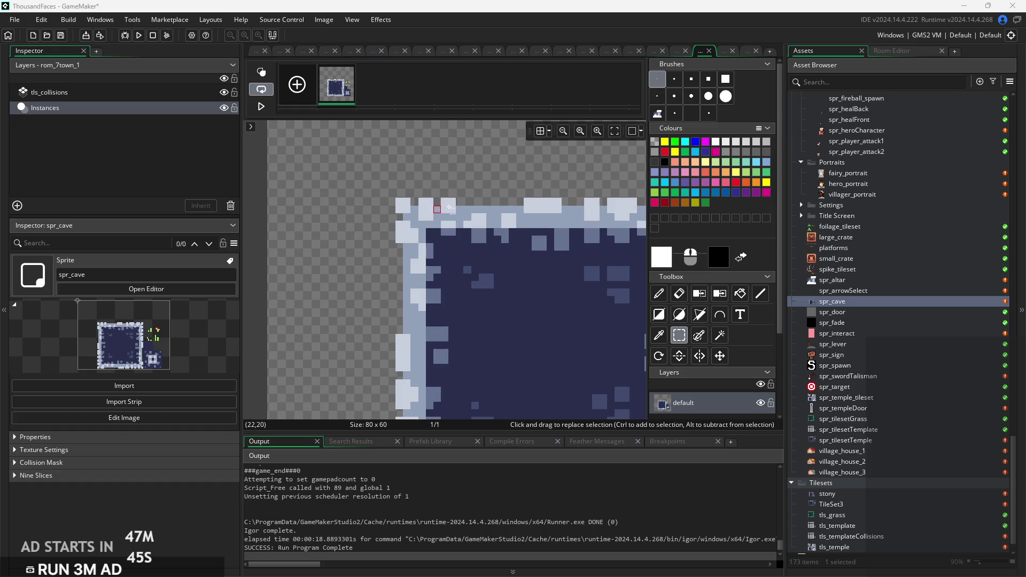
{"action": "mouse_move", "coordinate": [395, 206]}
{"action": "left_mouse_down"}
{"action": "mouse_move", "coordinate": [449, 239]}
{"action": "mouse_move", "coordinate": [466, 270]}
{"action": "mouse_move", "coordinate": [382, 220]}
{"action": "mouse_move", "coordinate": [312, 206]}
{"action": "mouse_move", "coordinate": [322, 300]}
{"action": "left_mouse_up"}
{"action": "scroll", "coordinate": [449, 238], "scroll_direction": "up", "scroll_amount": 1}
{"action": "scroll", "coordinate": [466, 267], "scroll_direction": "up", "scroll_amount": 1}
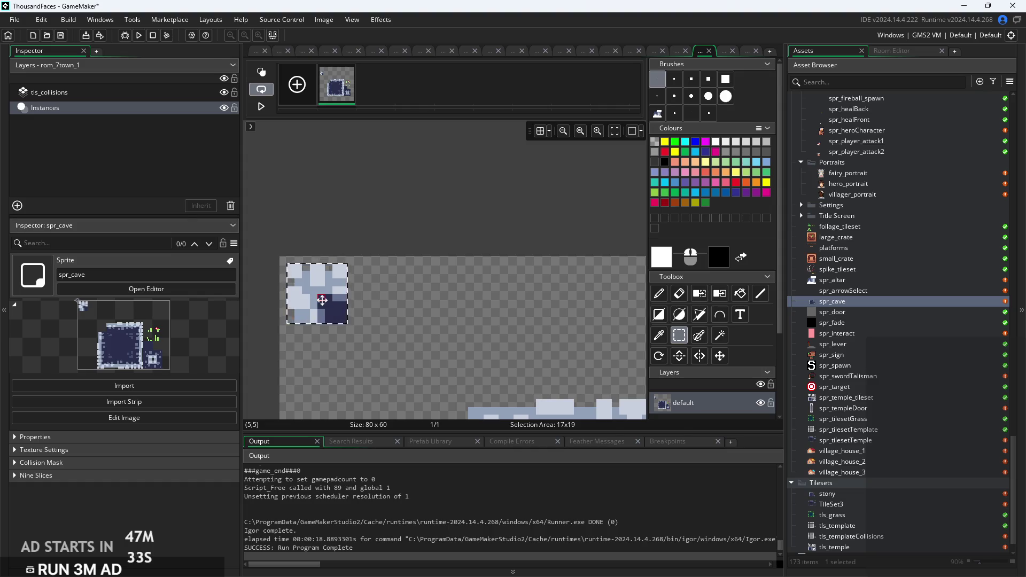
{"action": "left_click", "coordinate": [472, 320]}
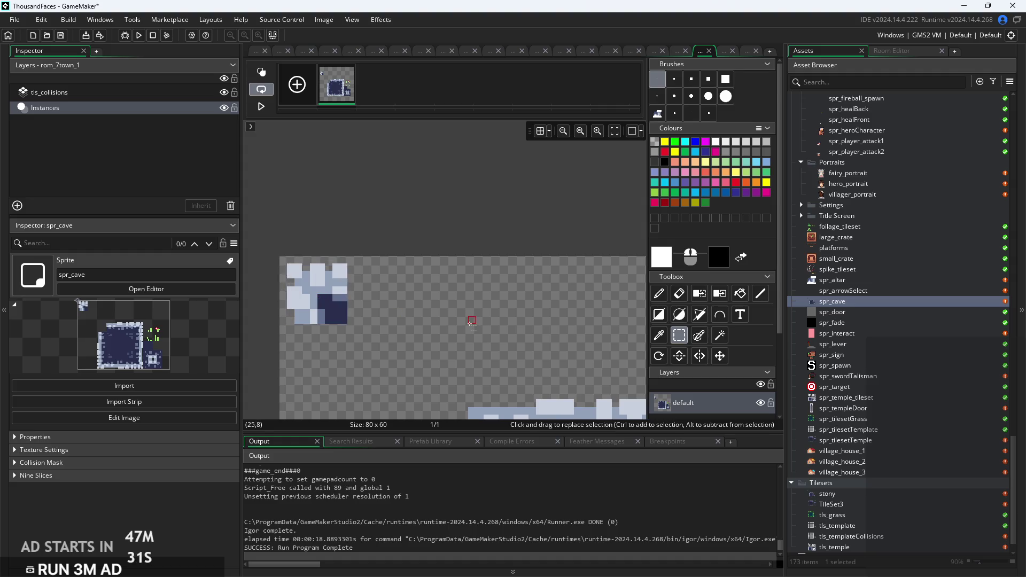
Place an 8×8 piece of the snowy top border as a tile in the top row.
{"action": "scroll", "coordinate": [492, 320], "scroll_direction": "down", "scroll_amount": 3}
{"action": "scroll", "coordinate": [460, 258], "scroll_direction": "down", "scroll_amount": 1}
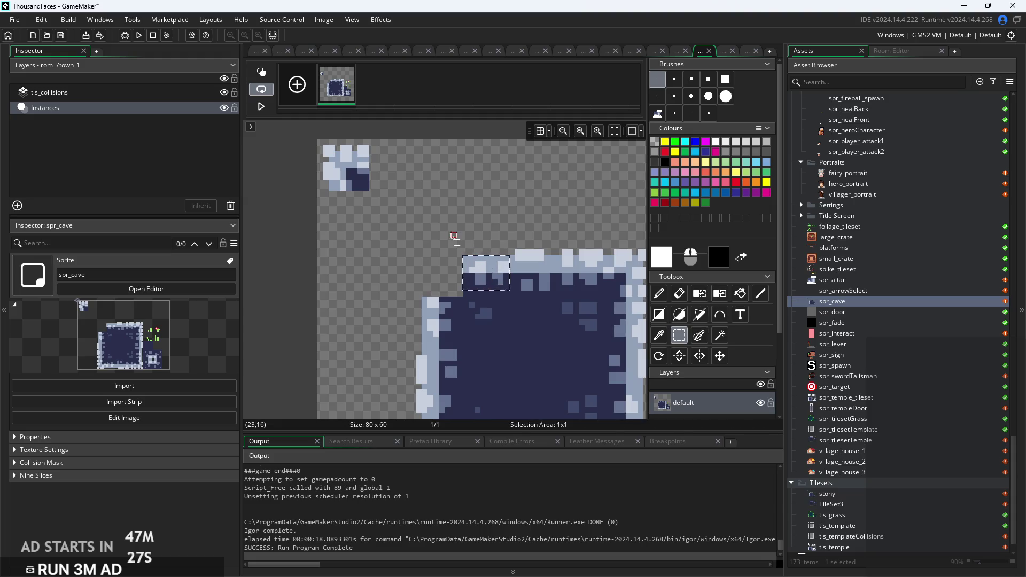
{"action": "left_click_drag", "start_coordinate": [465, 257], "coordinate": [514, 294]}
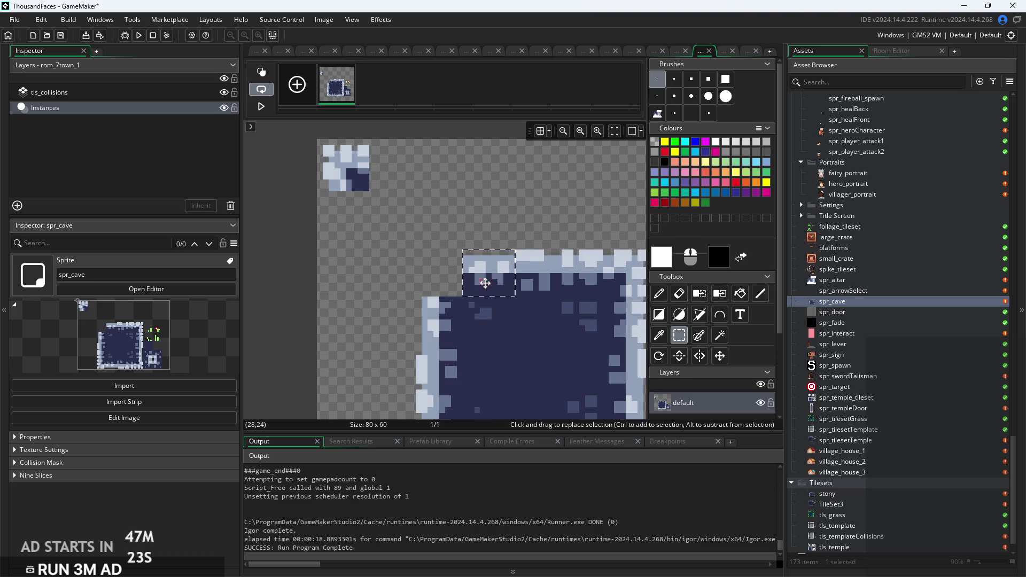
{"action": "left_click", "coordinate": [462, 250]}
{"action": "mouse_move", "coordinate": [465, 252]}
{"action": "left_mouse_down"}
{"action": "mouse_move", "coordinate": [510, 299]}
{"action": "mouse_move", "coordinate": [419, 177]}
{"action": "mouse_move", "coordinate": [401, 184]}
{"action": "mouse_move", "coordinate": [414, 183]}
{"action": "left_mouse_up"}
{"action": "left_click", "coordinate": [396, 209]}
Move another top-edge block up beside the other tiles in the row.
{"action": "scroll", "coordinate": [398, 285], "scroll_direction": "up", "scroll_amount": 1}
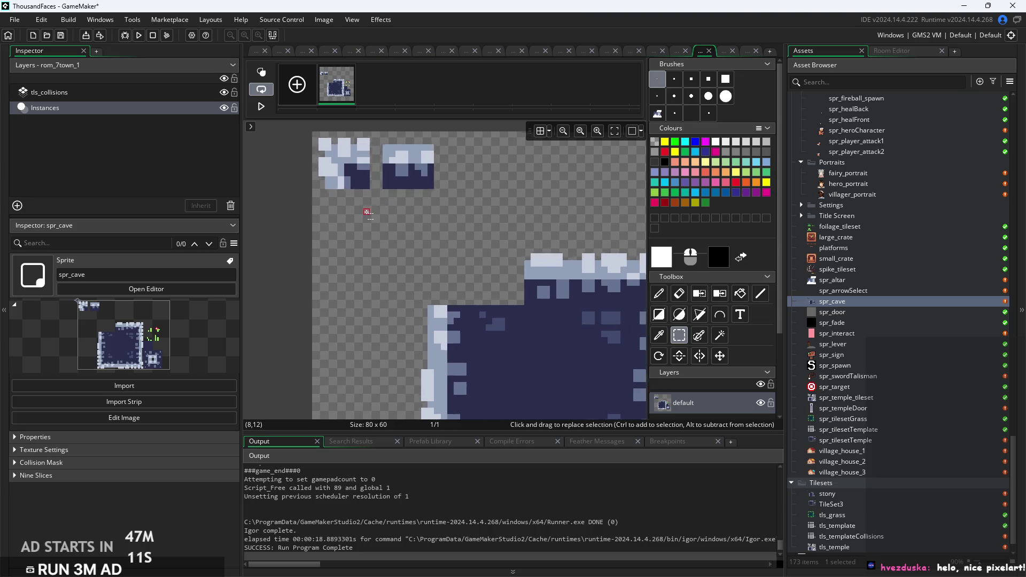
{"action": "scroll", "coordinate": [396, 284], "scroll_direction": "up", "scroll_amount": 2}
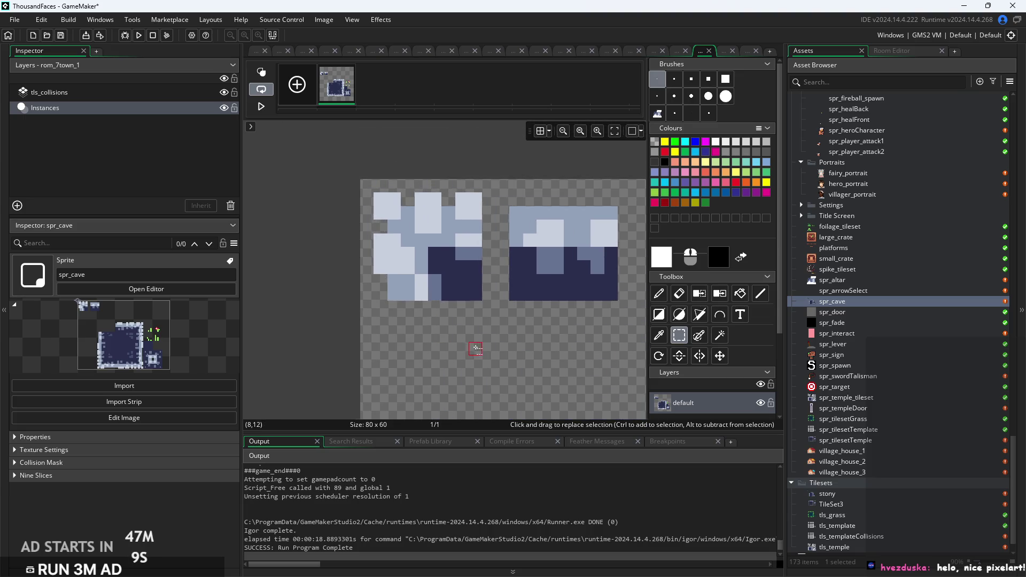
{"action": "left_click_drag", "start_coordinate": [512, 304], "coordinate": [495, 305]}
{"action": "mouse_move", "coordinate": [499, 183]}
{"action": "left_mouse_down"}
{"action": "mouse_move", "coordinate": [611, 335]}
{"action": "mouse_move", "coordinate": [624, 308]}
{"action": "left_mouse_up"}
{"action": "scroll", "coordinate": [412, 321], "scroll_direction": "right", "scroll_amount": 5}
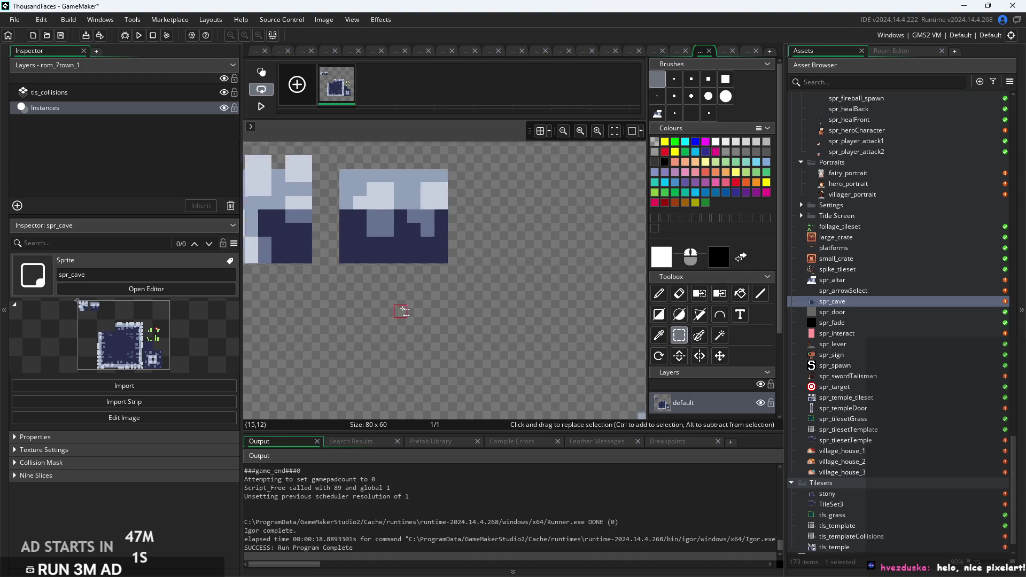
{"action": "scroll", "coordinate": [524, 323], "scroll_direction": "down", "scroll_amount": 3}
{"action": "scroll", "coordinate": [481, 278], "scroll_direction": "right", "scroll_amount": 4}
{"action": "mouse_move", "coordinate": [465, 305]}
{"action": "left_mouse_down"}
{"action": "mouse_move", "coordinate": [525, 378]}
{"action": "mouse_move", "coordinate": [544, 378]}
{"action": "left_mouse_up"}
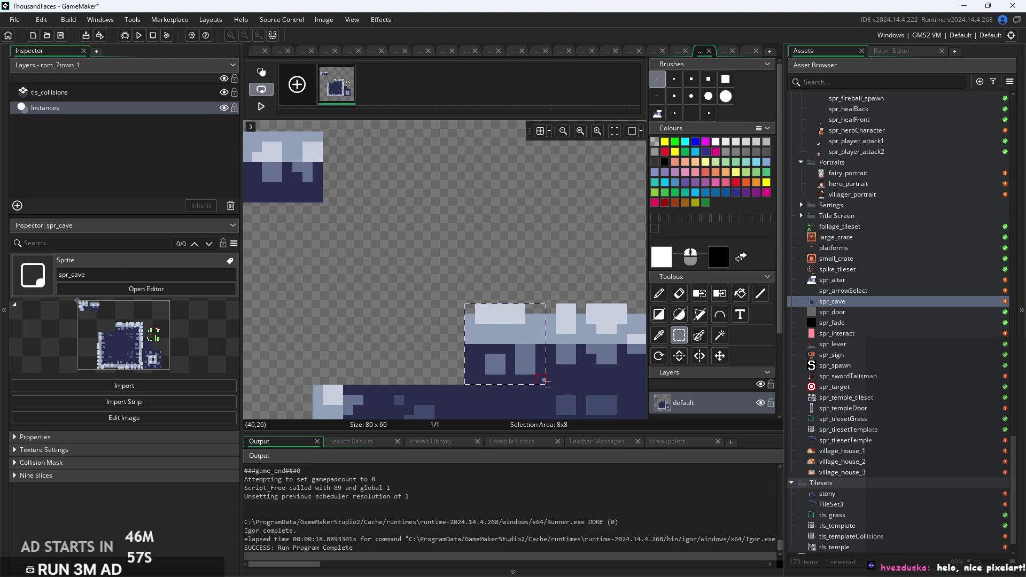
{"action": "mouse_move", "coordinate": [522, 343]}
{"action": "left_mouse_down"}
{"action": "mouse_move", "coordinate": [394, 172]}
{"action": "mouse_move", "coordinate": [408, 170]}
{"action": "left_mouse_up"}
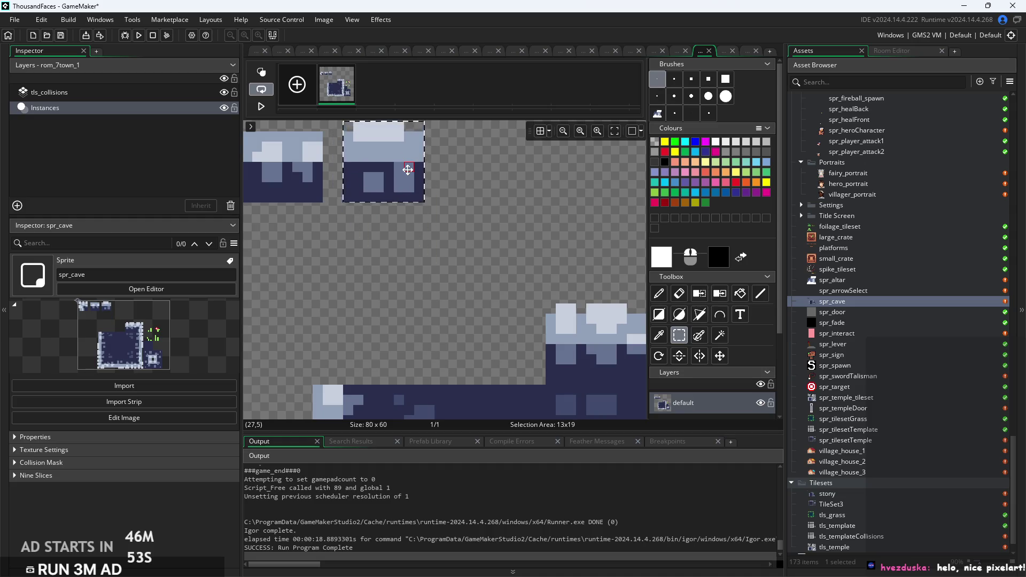
{"action": "left_click", "coordinate": [361, 247]}
{"action": "scroll", "coordinate": [483, 261], "scroll_direction": "down", "scroll_amount": 2}
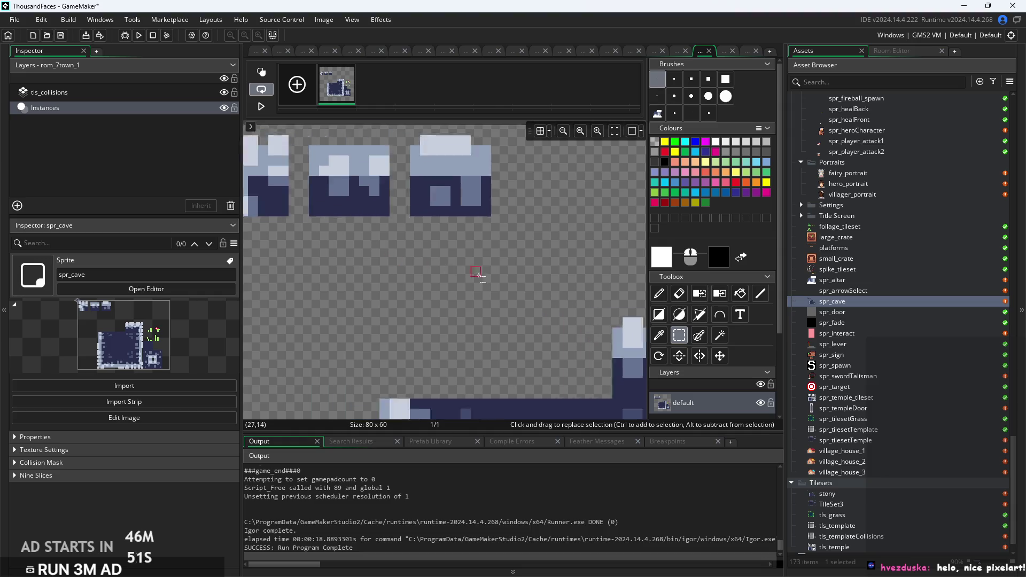
Open spr_tilesetTemplate as a reference for the tile layout.
{"action": "double_click", "coordinate": [849, 429]}
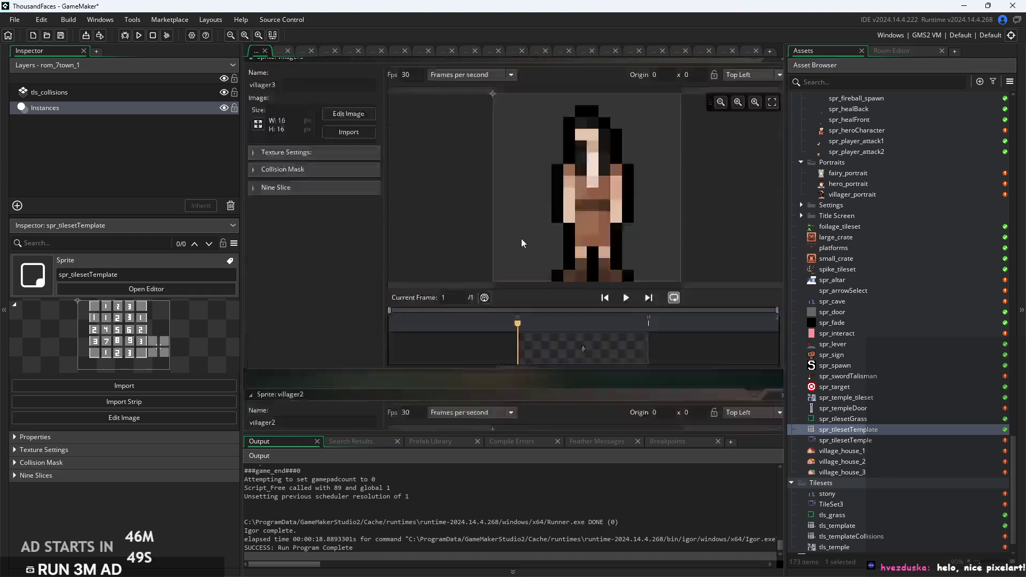
{"action": "left_click_drag", "start_coordinate": [597, 206], "coordinate": [590, 220]}
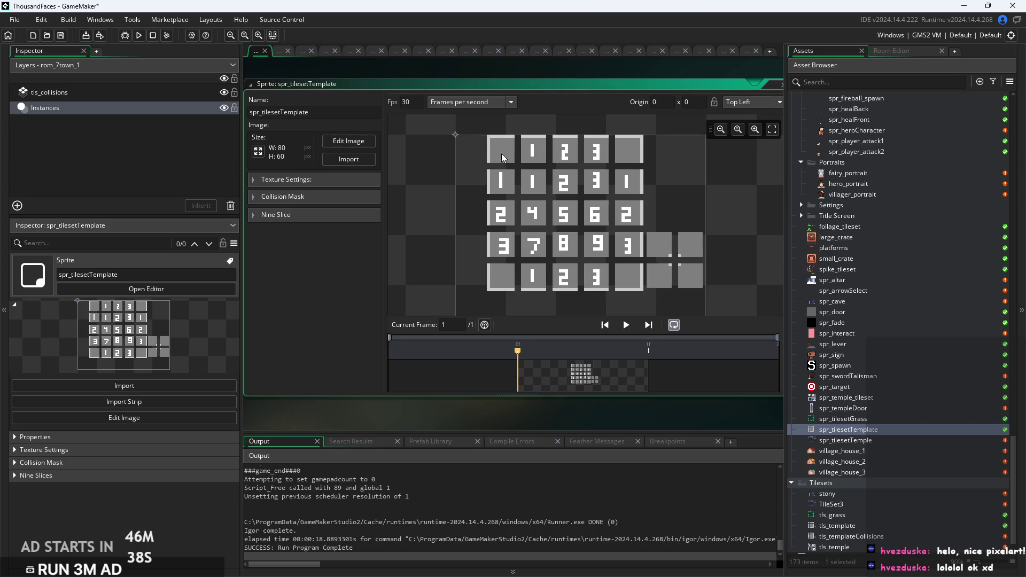
{"action": "scroll", "coordinate": [880, 299], "scroll_direction": "up", "scroll_amount": 4}
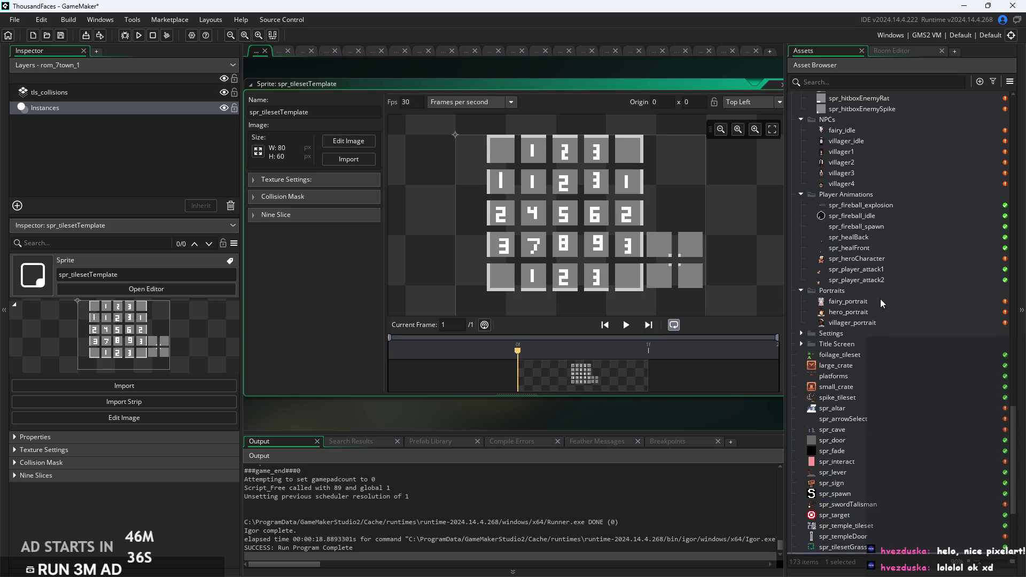
{"action": "scroll", "coordinate": [884, 287], "scroll_direction": "down", "scroll_amount": 2}
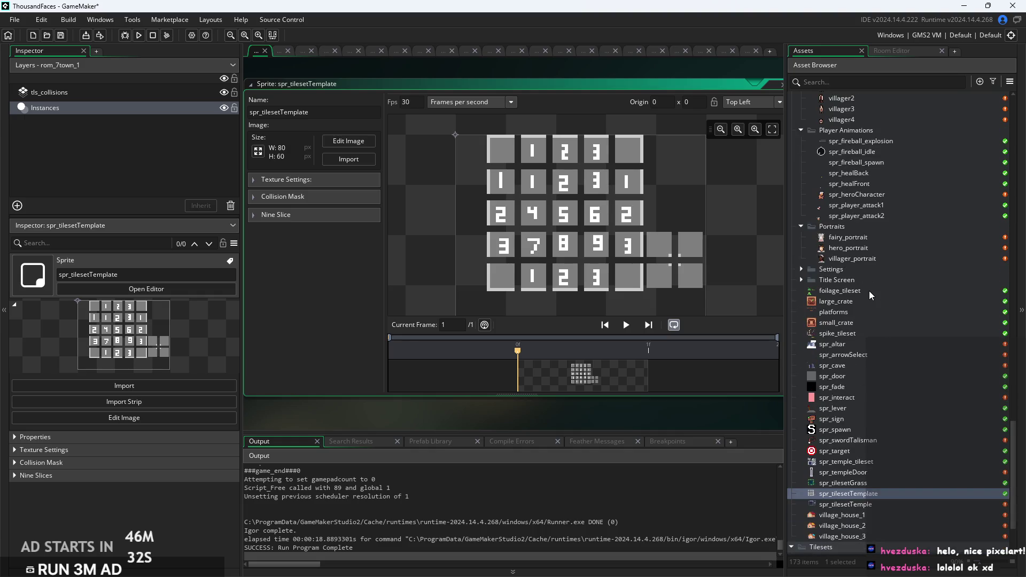
{"action": "scroll", "coordinate": [869, 290], "scroll_direction": "up", "scroll_amount": 1}
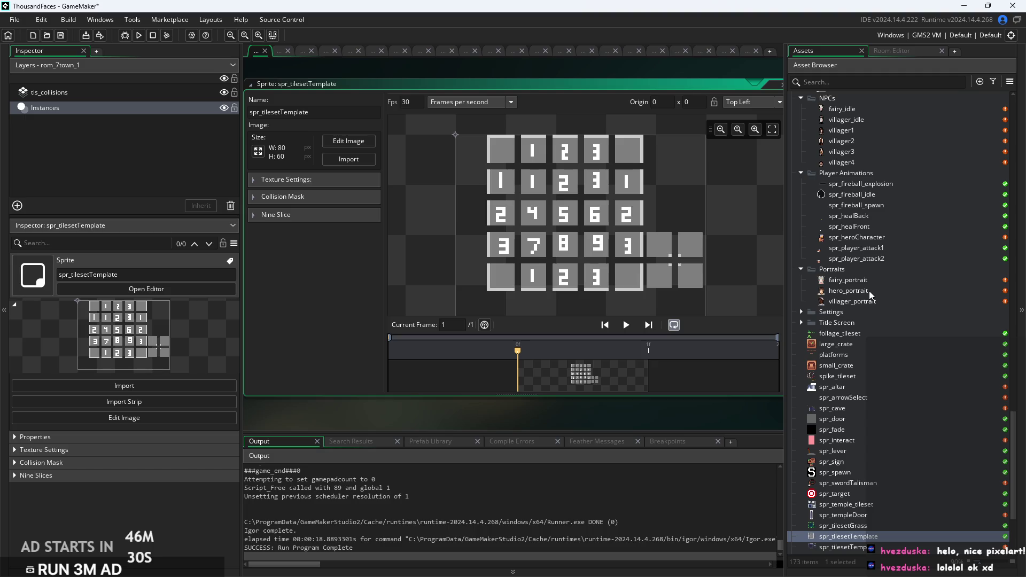
{"action": "scroll", "coordinate": [869, 294], "scroll_direction": "up", "scroll_amount": 1}
{"action": "scroll", "coordinate": [870, 296], "scroll_direction": "down", "scroll_amount": 1}
{"action": "scroll", "coordinate": [870, 295], "scroll_direction": "up", "scroll_amount": 3}
{"action": "scroll", "coordinate": [869, 296], "scroll_direction": "down", "scroll_amount": 5}
{"action": "scroll", "coordinate": [861, 339], "scroll_direction": "down", "scroll_amount": 4}
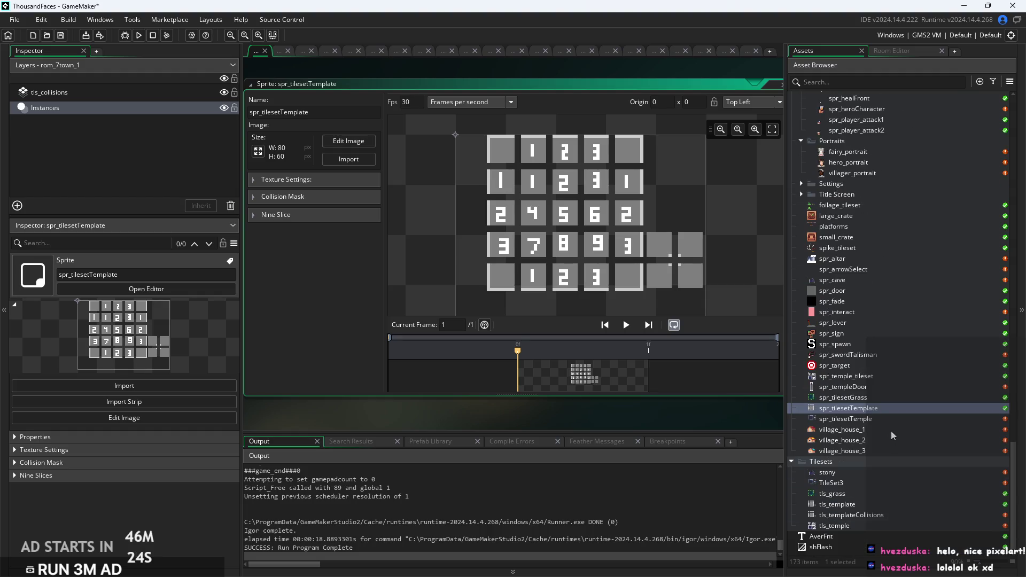
{"action": "scroll", "coordinate": [879, 386], "scroll_direction": "up", "scroll_amount": 6}
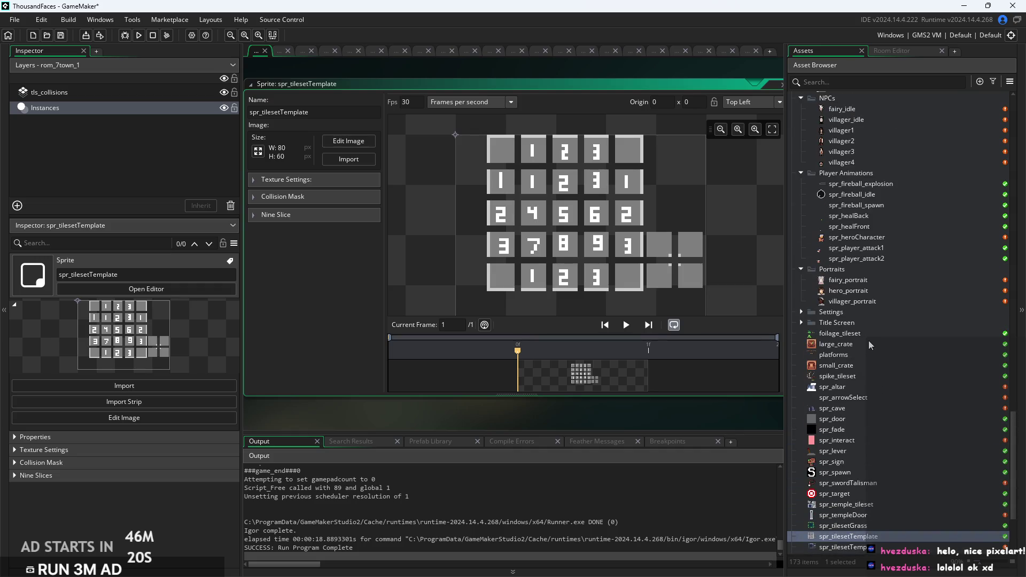
{"action": "scroll", "coordinate": [869, 378], "scroll_direction": "up", "scroll_amount": 4}
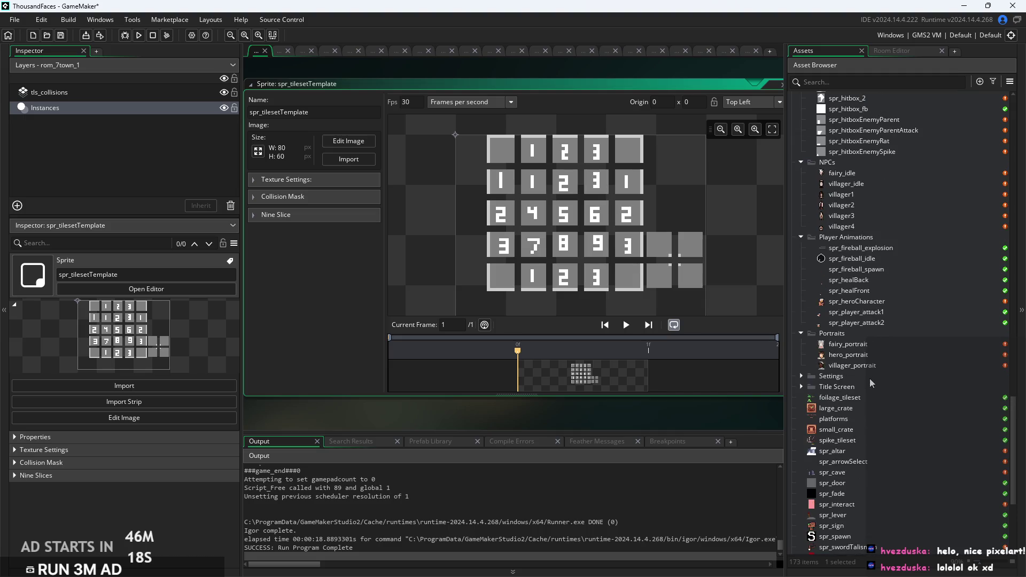
{"action": "scroll", "coordinate": [866, 346], "scroll_direction": "down", "scroll_amount": 7}
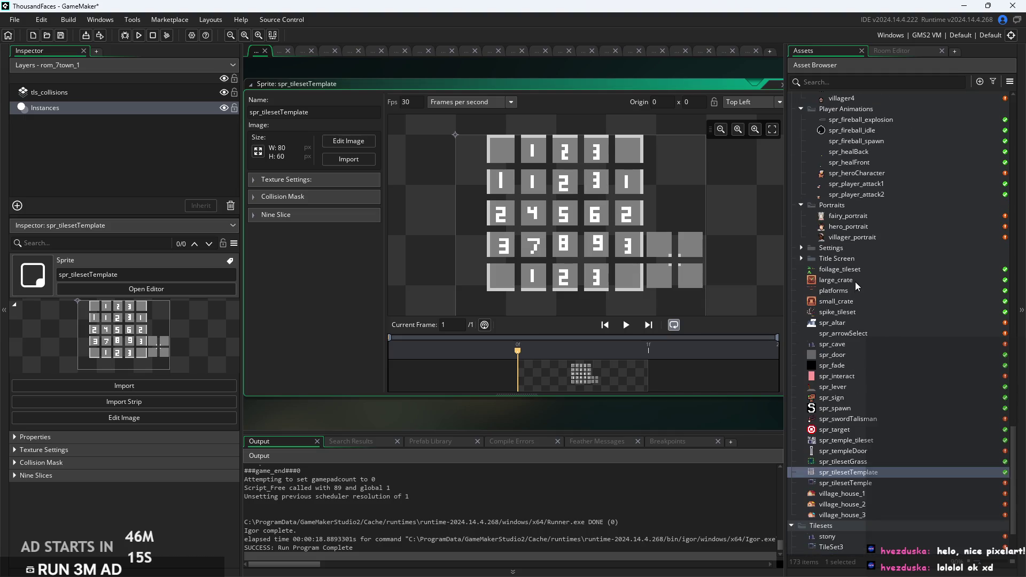
Reopen spr_cave's image and move a cave wall piece into the tile row.
{"action": "double_click", "coordinate": [860, 345]}
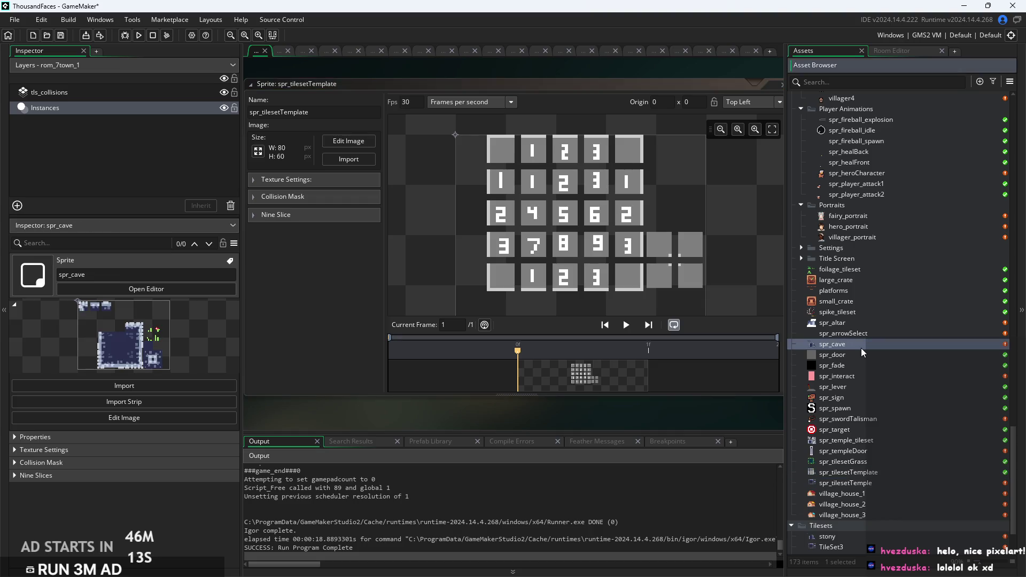
{"action": "left_click", "coordinate": [348, 141]}
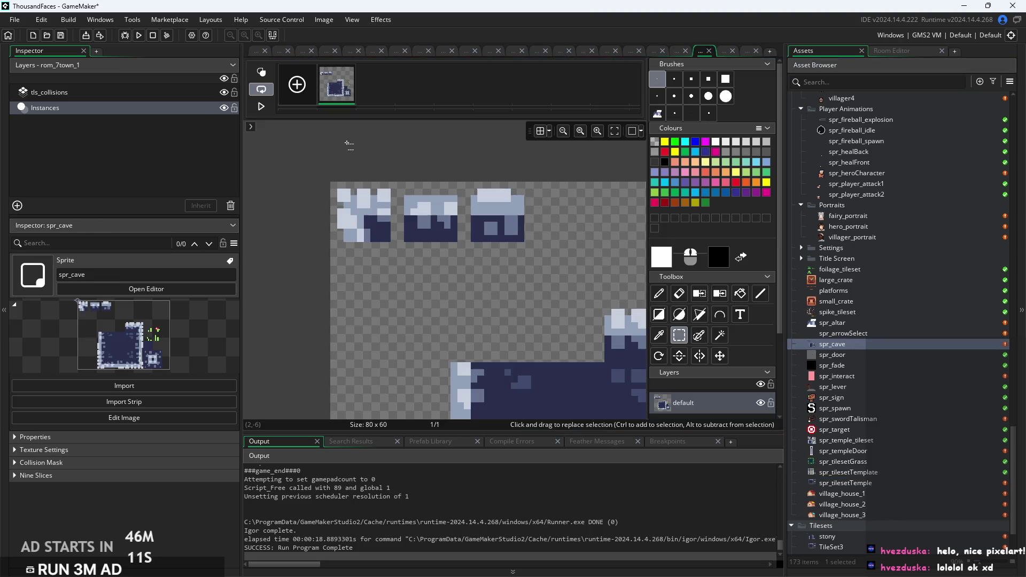
{"action": "scroll", "coordinate": [500, 267], "scroll_direction": "up", "scroll_amount": 1}
{"action": "scroll", "coordinate": [501, 267], "scroll_direction": "right", "scroll_amount": 2}
{"action": "mouse_move", "coordinate": [457, 259]}
{"action": "left_mouse_down"}
{"action": "mouse_move", "coordinate": [518, 319]}
{"action": "mouse_move", "coordinate": [419, 176]}
{"action": "mouse_move", "coordinate": [429, 178]}
{"action": "left_mouse_up"}
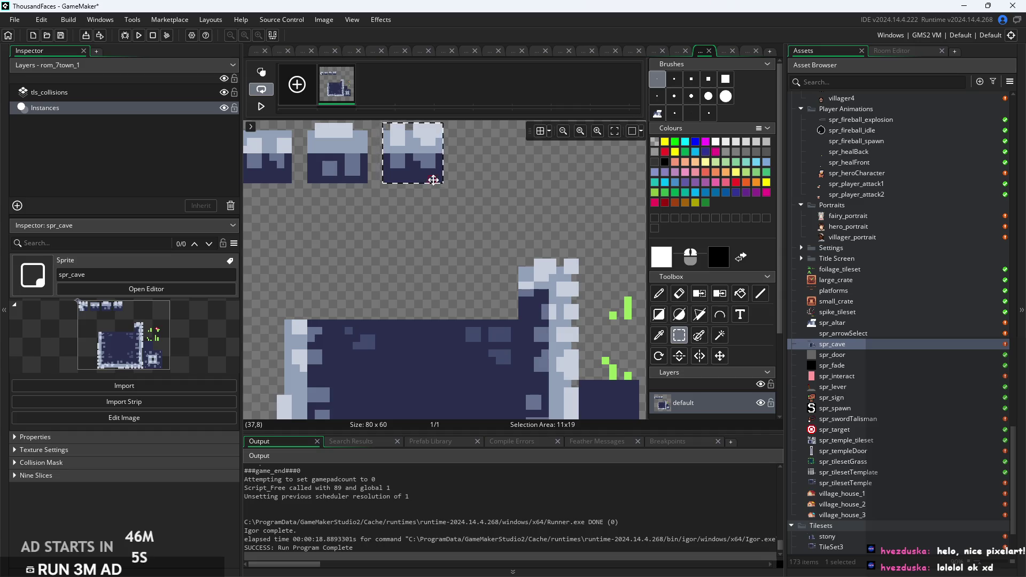
{"action": "mouse_move", "coordinate": [518, 260]}
{"action": "left_mouse_down"}
{"action": "mouse_move", "coordinate": [577, 323]}
{"action": "mouse_move", "coordinate": [484, 185]}
{"action": "mouse_move", "coordinate": [493, 169]}
{"action": "left_mouse_up"}
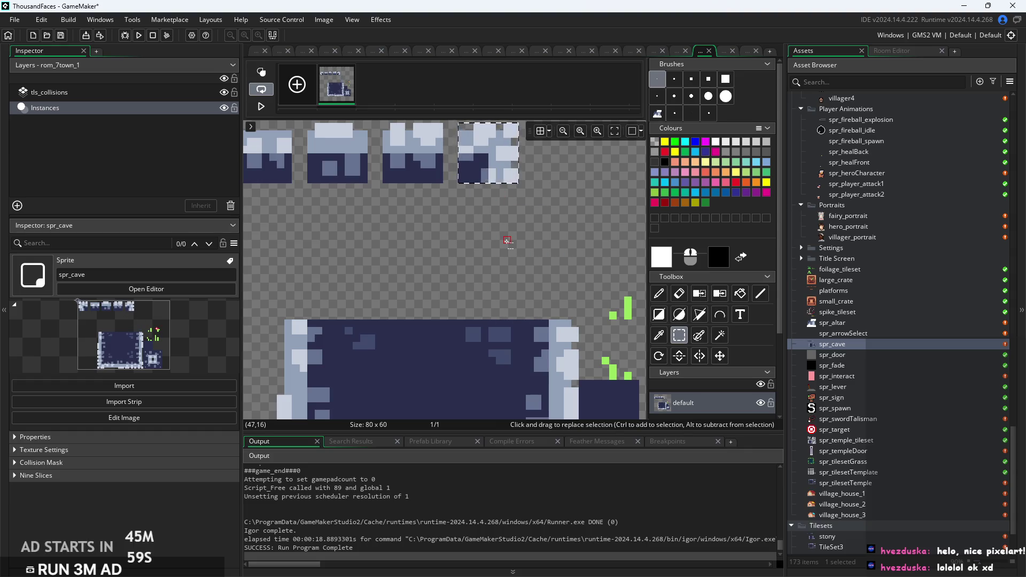
Move the cave wall's top-left corner piece into a new tile row.
{"action": "scroll", "coordinate": [507, 240], "scroll_direction": "down", "scroll_amount": 4}
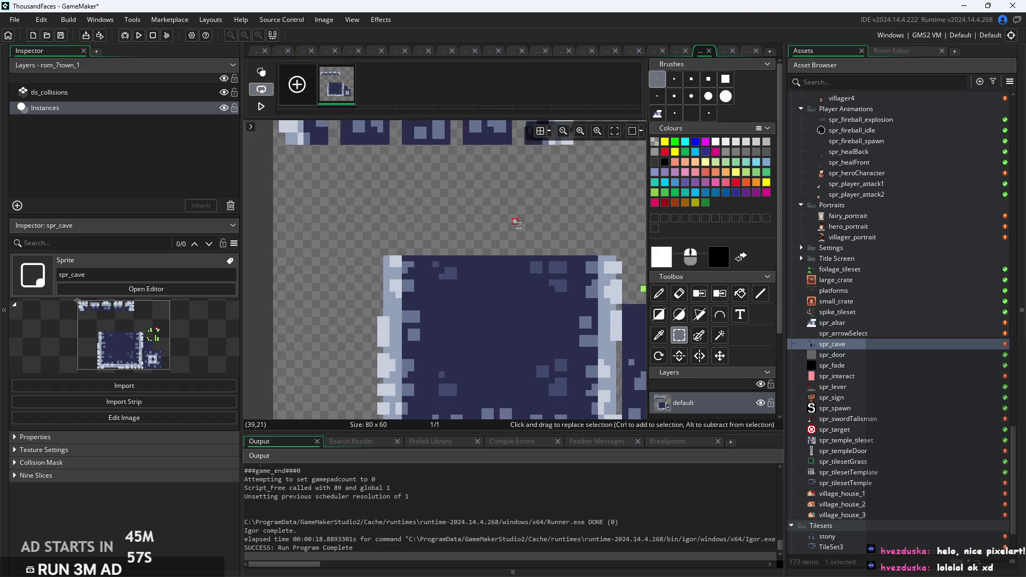
{"action": "scroll", "coordinate": [393, 237], "scroll_direction": "up", "scroll_amount": 4}
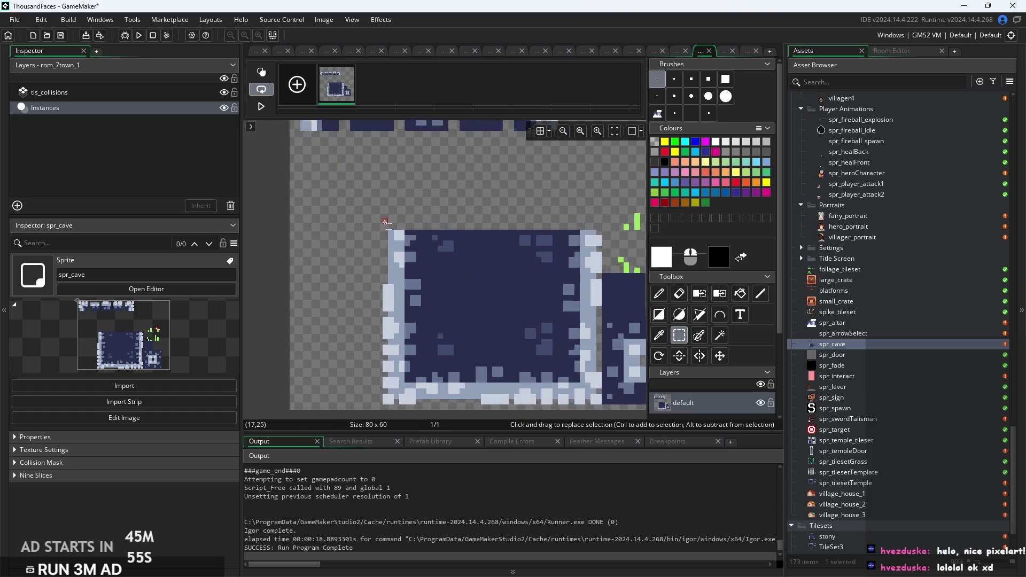
{"action": "mouse_move", "coordinate": [386, 237]}
{"action": "left_mouse_down"}
{"action": "mouse_move", "coordinate": [448, 307]}
{"action": "mouse_move", "coordinate": [442, 293]}
{"action": "mouse_move", "coordinate": [455, 291]}
{"action": "mouse_move", "coordinate": [423, 283]}
{"action": "mouse_move", "coordinate": [355, 223]}
{"action": "left_mouse_up"}
{"action": "scroll", "coordinate": [320, 246], "scroll_direction": "up", "scroll_amount": 3}
{"action": "mouse_move", "coordinate": [293, 270]}
{"action": "left_mouse_down"}
{"action": "mouse_move", "coordinate": [300, 386]}
{"action": "mouse_move", "coordinate": [312, 391]}
{"action": "left_mouse_up"}
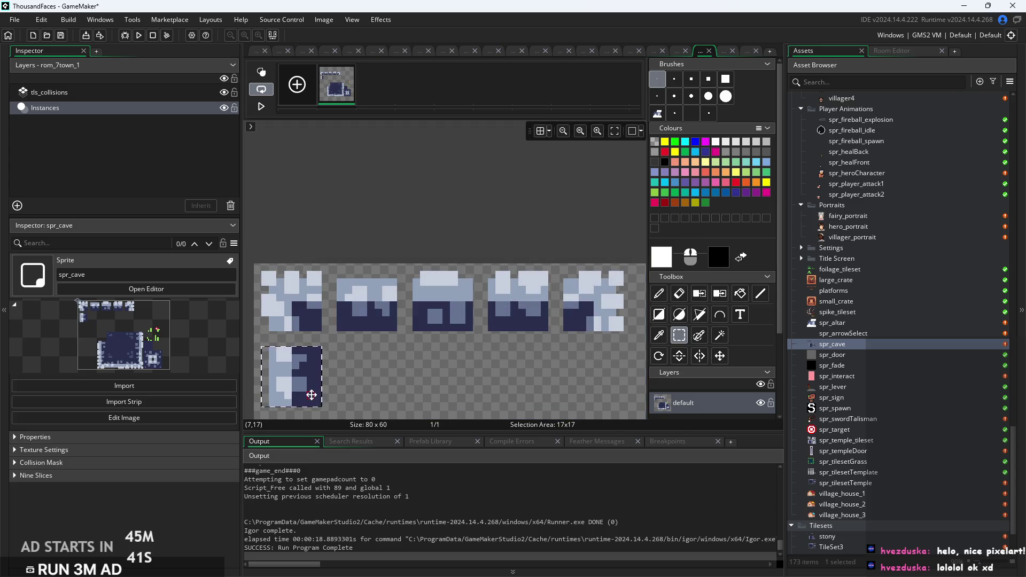
{"action": "left_click", "coordinate": [355, 385]}
Copy an 8×8 block of dark cave fill into the tile row, aligned one pixel left.
{"action": "scroll", "coordinate": [433, 218], "scroll_direction": "up", "scroll_amount": 3}
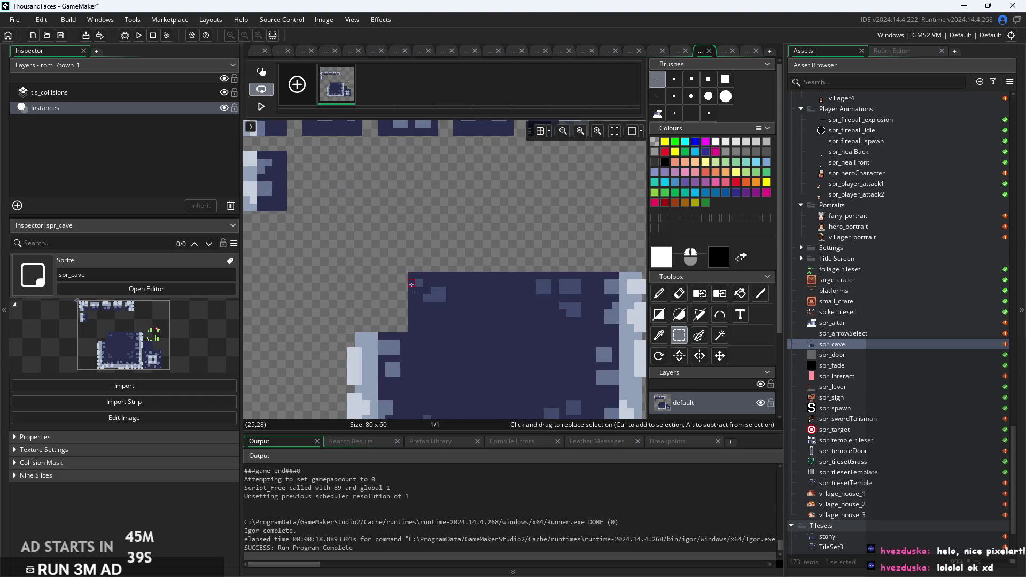
{"action": "mouse_move", "coordinate": [415, 283]}
{"action": "left_mouse_down"}
{"action": "mouse_move", "coordinate": [463, 328]}
{"action": "mouse_move", "coordinate": [327, 183]}
{"action": "mouse_move", "coordinate": [348, 202]}
{"action": "left_mouse_up"}
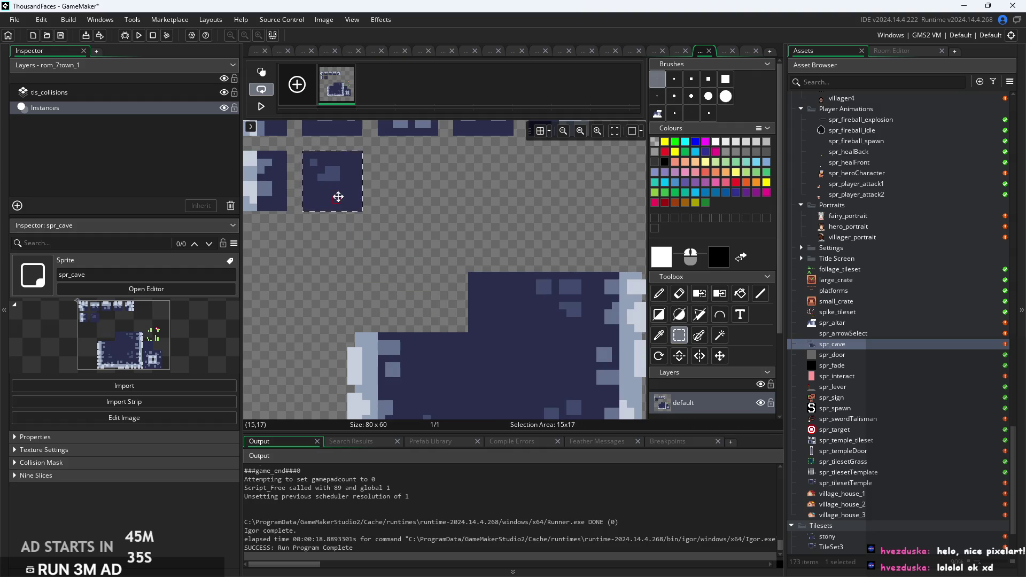
{"action": "mouse_move", "coordinate": [469, 272]}
{"action": "left_mouse_down"}
{"action": "mouse_move", "coordinate": [545, 331]}
{"action": "mouse_move", "coordinate": [527, 331]}
{"action": "left_mouse_up"}
{"action": "left_click_drag", "start_coordinate": [513, 314], "coordinate": [422, 193]}
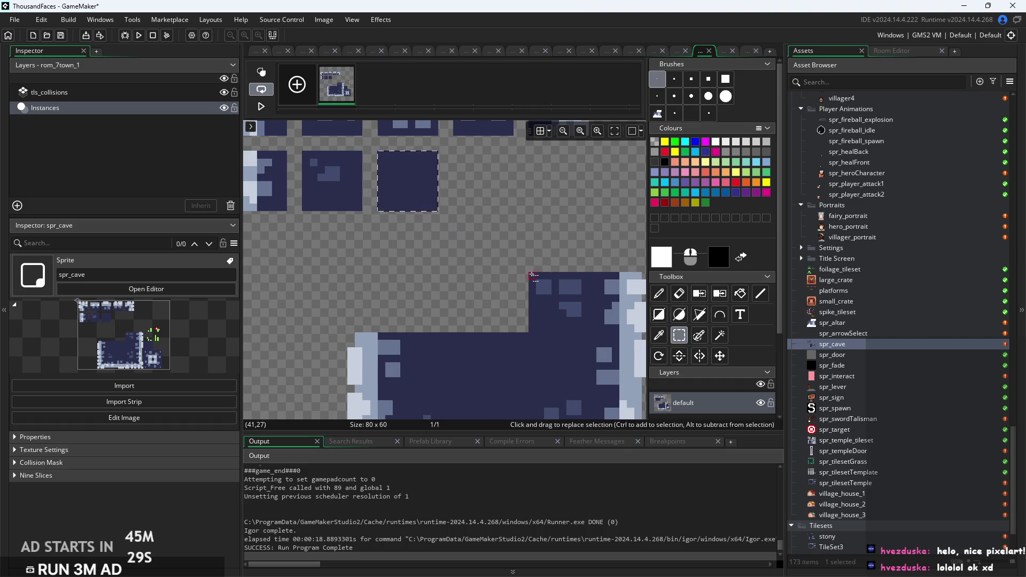
{"action": "mouse_move", "coordinate": [532, 275]}
{"action": "left_mouse_down"}
{"action": "mouse_move", "coordinate": [555, 321]}
{"action": "mouse_move", "coordinate": [586, 328]}
{"action": "mouse_move", "coordinate": [488, 185]}
{"action": "left_mouse_up"}
Open the Script1 autotiling code.
{"action": "scroll", "coordinate": [495, 246], "scroll_direction": "down", "scroll_amount": 1}
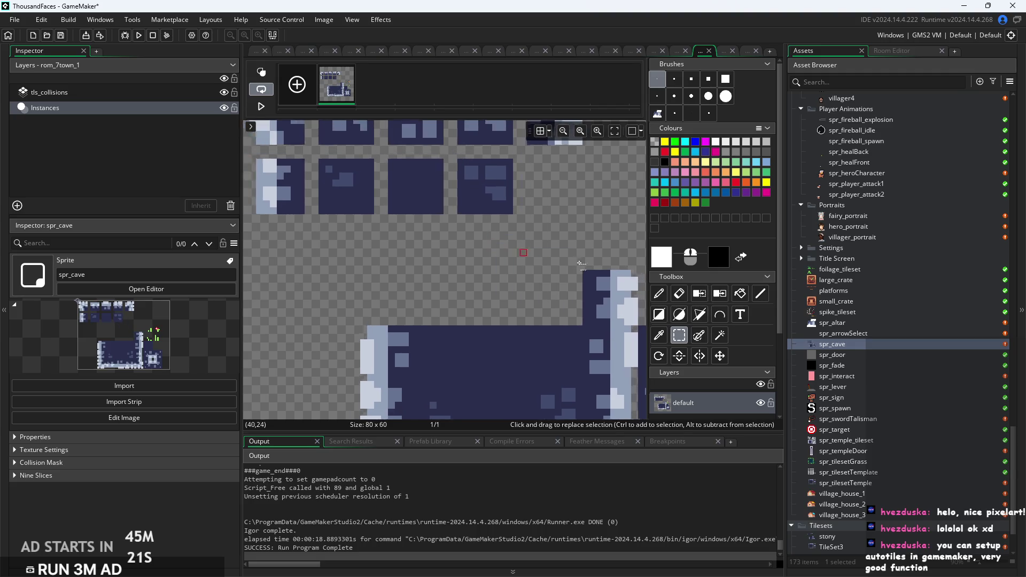
{"action": "scroll", "coordinate": [893, 357], "scroll_direction": "up", "scroll_amount": 9}
{"action": "scroll", "coordinate": [893, 348], "scroll_direction": "up", "scroll_amount": 5}
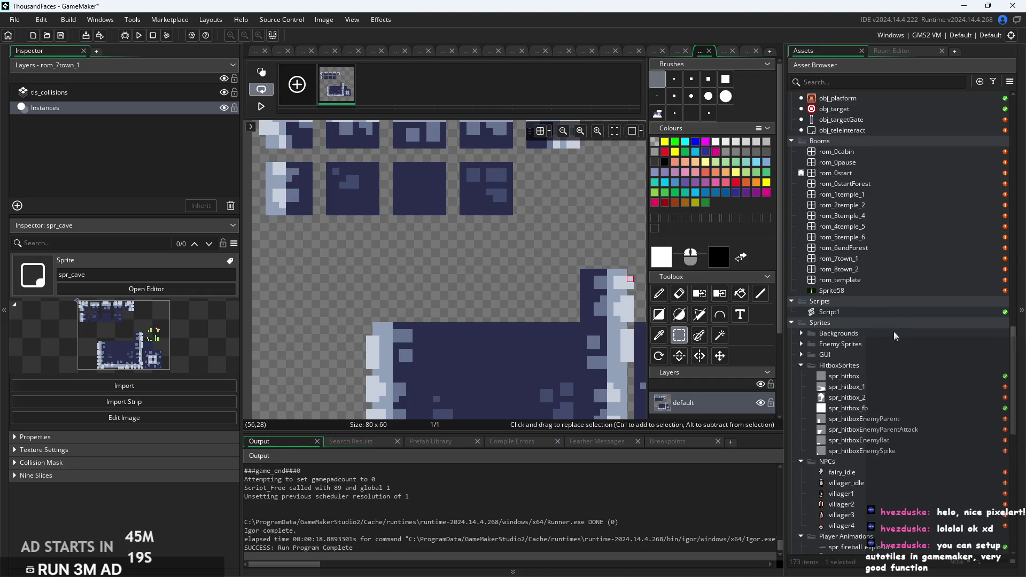
{"action": "double_click", "coordinate": [881, 310]}
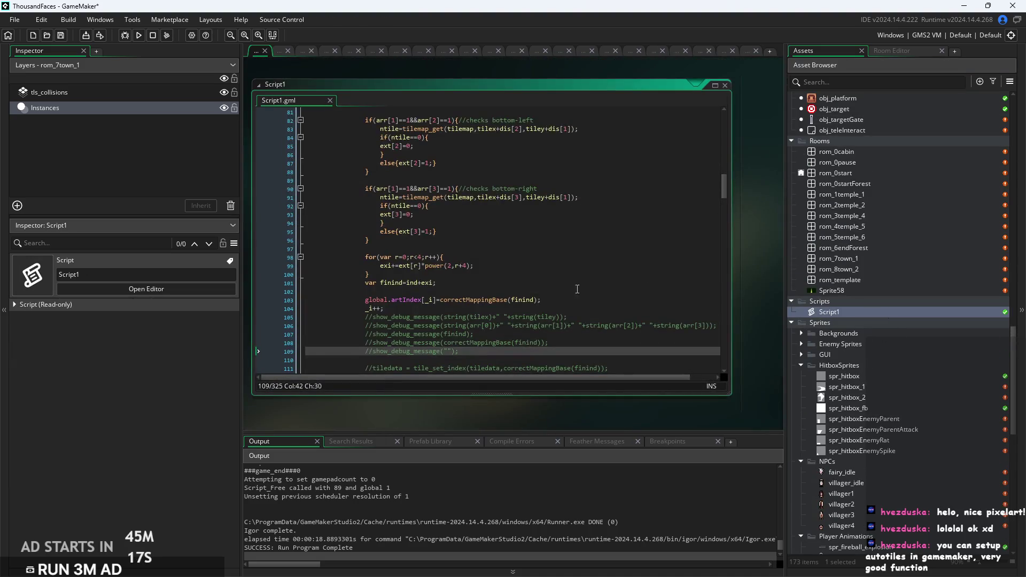
{"action": "left_click", "coordinate": [558, 282]}
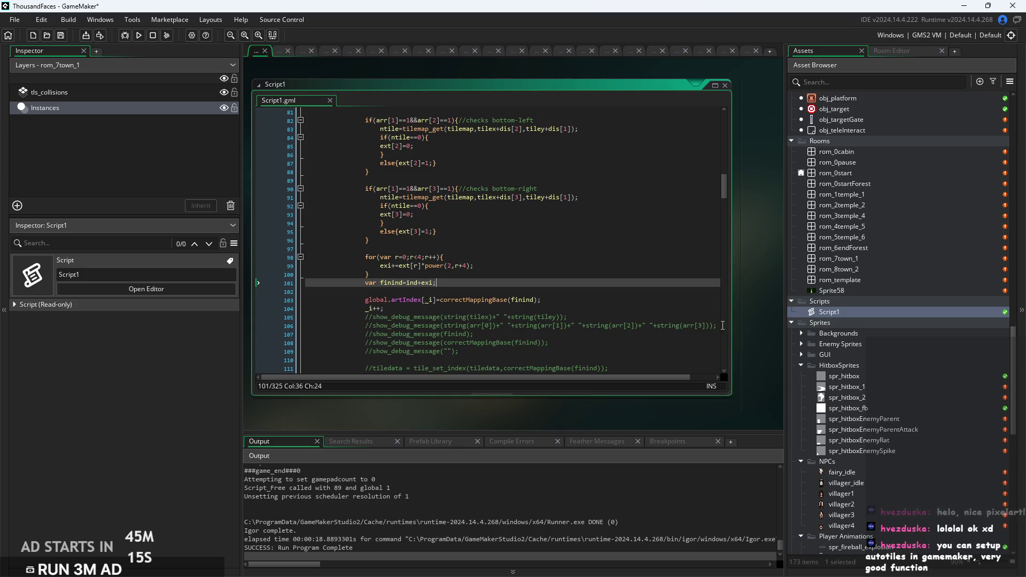
{"action": "scroll", "coordinate": [578, 286], "scroll_direction": "down", "scroll_amount": 3}
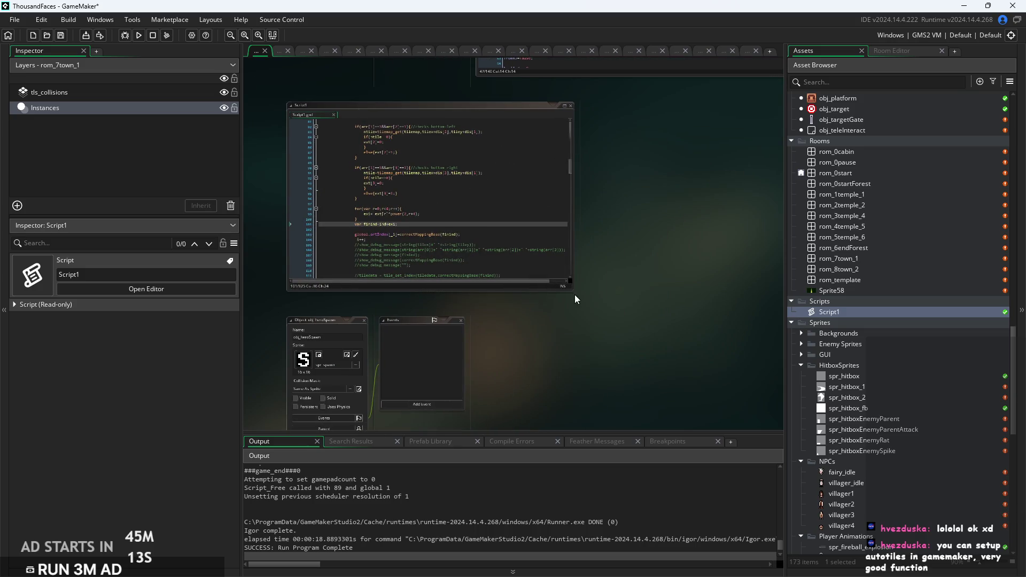
{"action": "mouse_move", "coordinate": [571, 288]}
{"action": "left_mouse_down"}
{"action": "mouse_move", "coordinate": [743, 428]}
{"action": "mouse_move", "coordinate": [780, 427]}
{"action": "left_mouse_up"}
{"action": "left_click", "coordinate": [492, 281]}
{"action": "scroll", "coordinate": [454, 286], "scroll_direction": "up", "scroll_amount": 3}
{"action": "scroll", "coordinate": [426, 282], "scroll_direction": "up", "scroll_amount": 15}
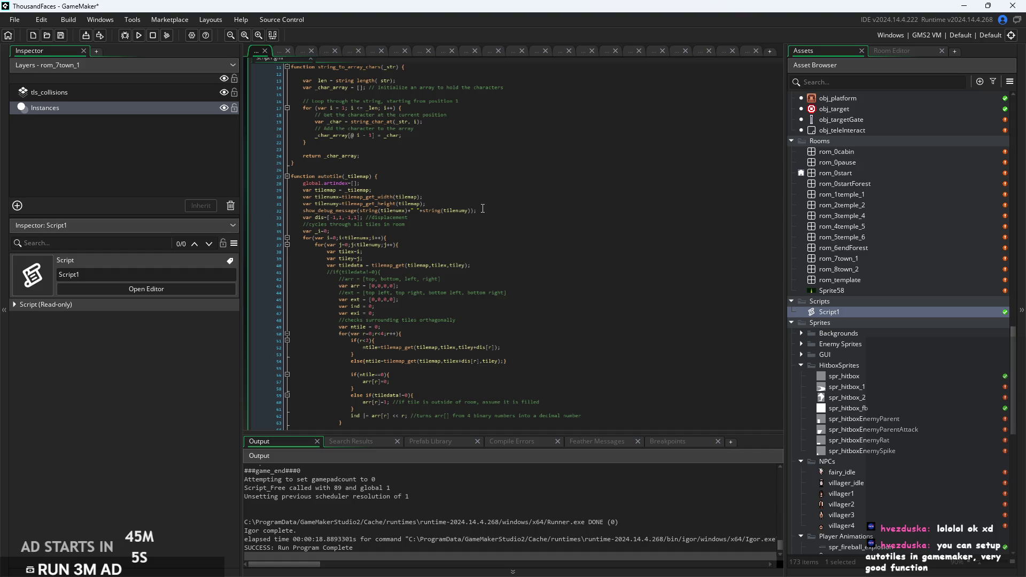
{"action": "left_click", "coordinate": [482, 211]}
{"action": "left_click", "coordinate": [487, 204]}
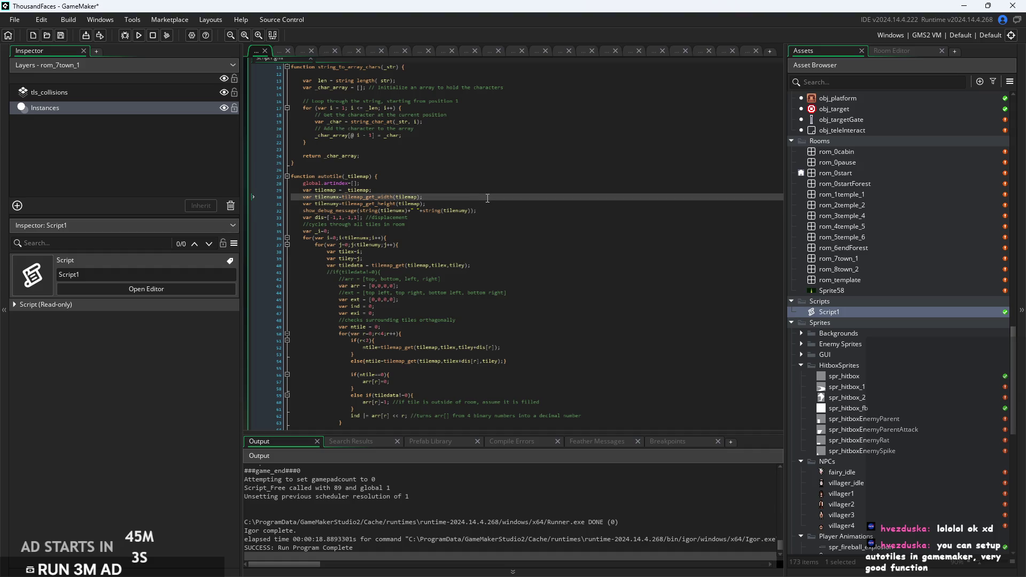
{"action": "scroll", "coordinate": [529, 216], "scroll_direction": "down", "scroll_amount": 2}
{"action": "scroll", "coordinate": [451, 199], "scroll_direction": "up", "scroll_amount": 2}
{"action": "left_click", "coordinate": [481, 186]}
{"action": "left_click", "coordinate": [511, 197]}
{"action": "scroll", "coordinate": [511, 199], "scroll_direction": "down", "scroll_amount": 1}
{"action": "left_click", "coordinate": [511, 199]}
{"action": "scroll", "coordinate": [518, 197], "scroll_direction": "down", "scroll_amount": 5}
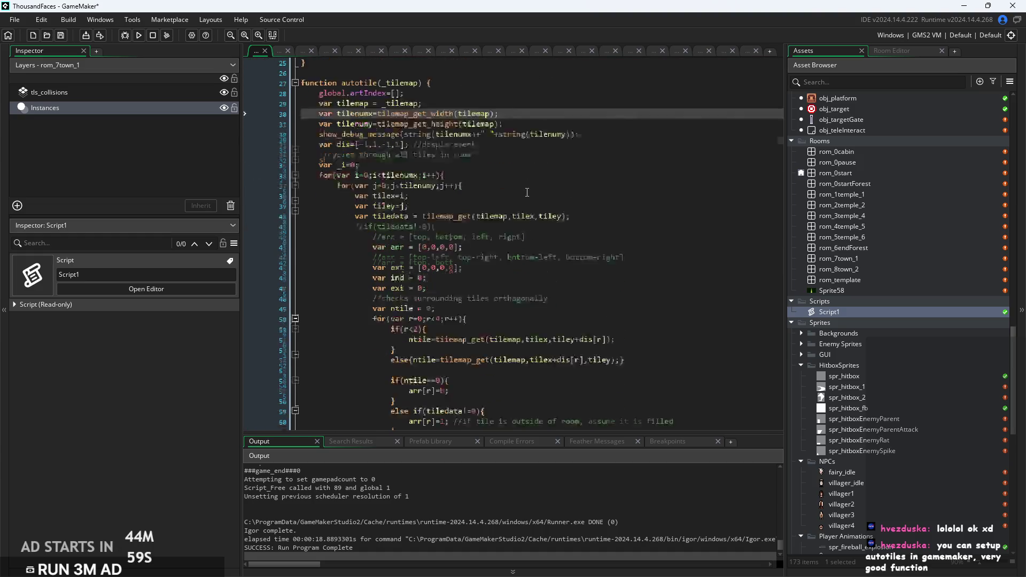
{"action": "left_click", "coordinate": [509, 149]}
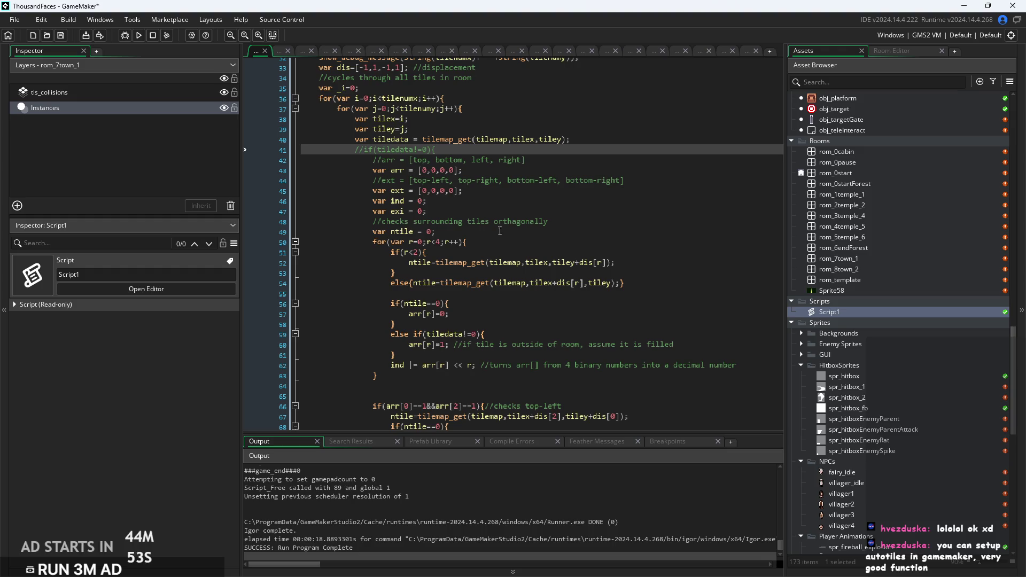
{"action": "left_click", "coordinate": [502, 242]}
{"action": "scroll", "coordinate": [503, 242], "scroll_direction": "down", "scroll_amount": 4}
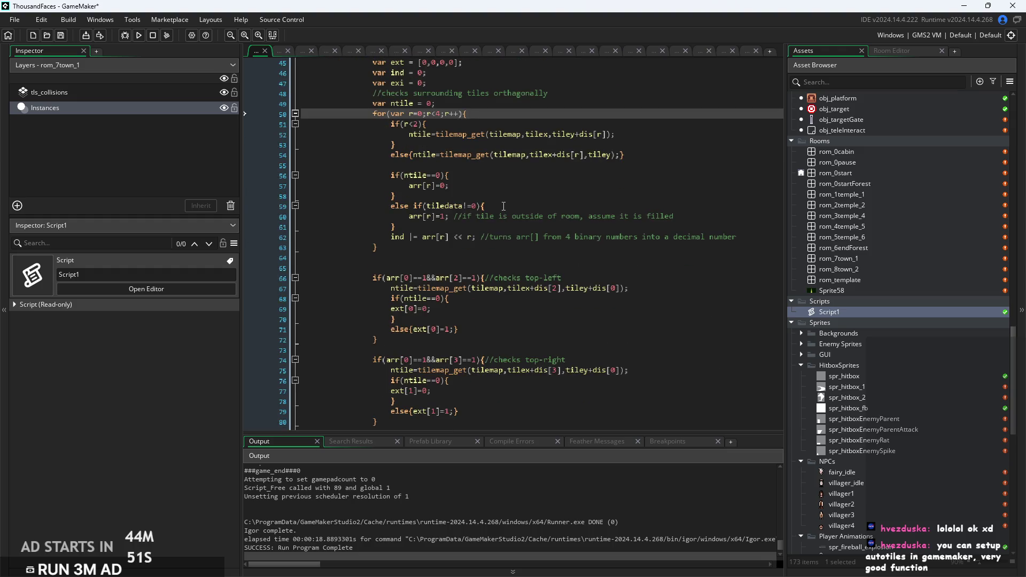
{"action": "left_click", "coordinate": [503, 206]}
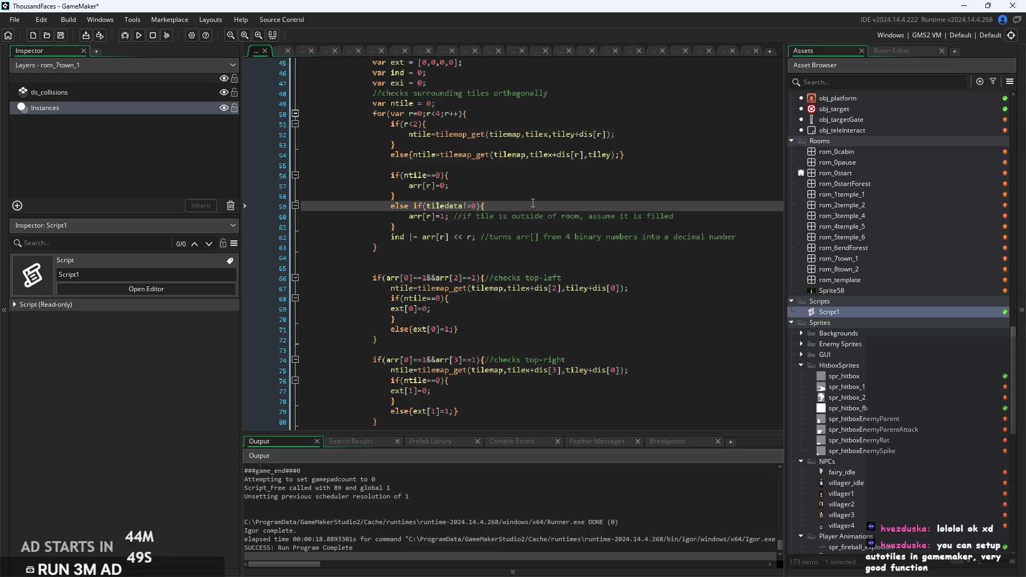
{"action": "scroll", "coordinate": [533, 203], "scroll_direction": "down", "scroll_amount": 3}
{"action": "left_click_drag", "start_coordinate": [580, 138], "coordinate": [738, 140]}
{"action": "left_click", "coordinate": [738, 140]}
{"action": "left_click", "coordinate": [525, 149]}
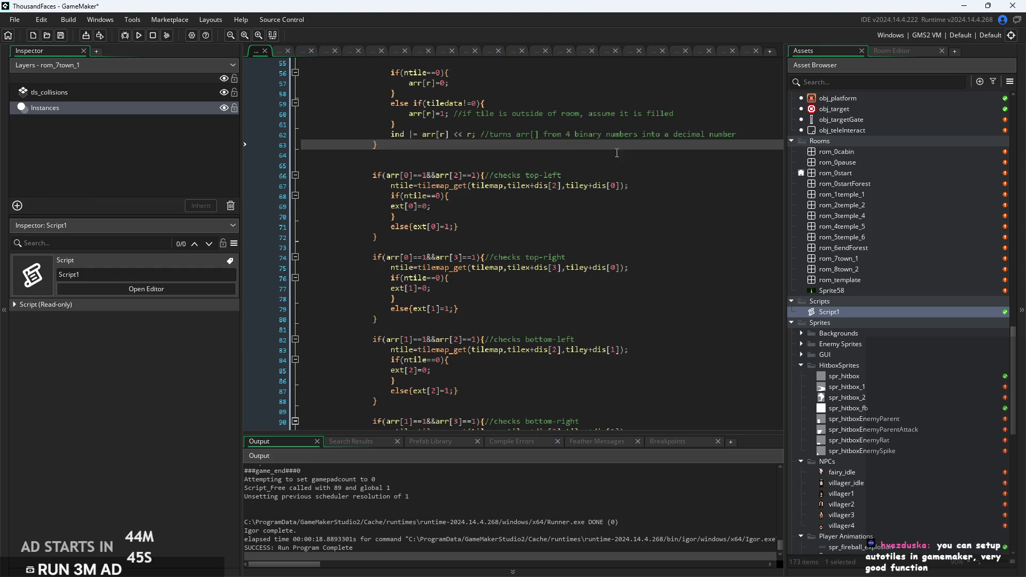
{"action": "scroll", "coordinate": [633, 145], "scroll_direction": "down", "scroll_amount": 13}
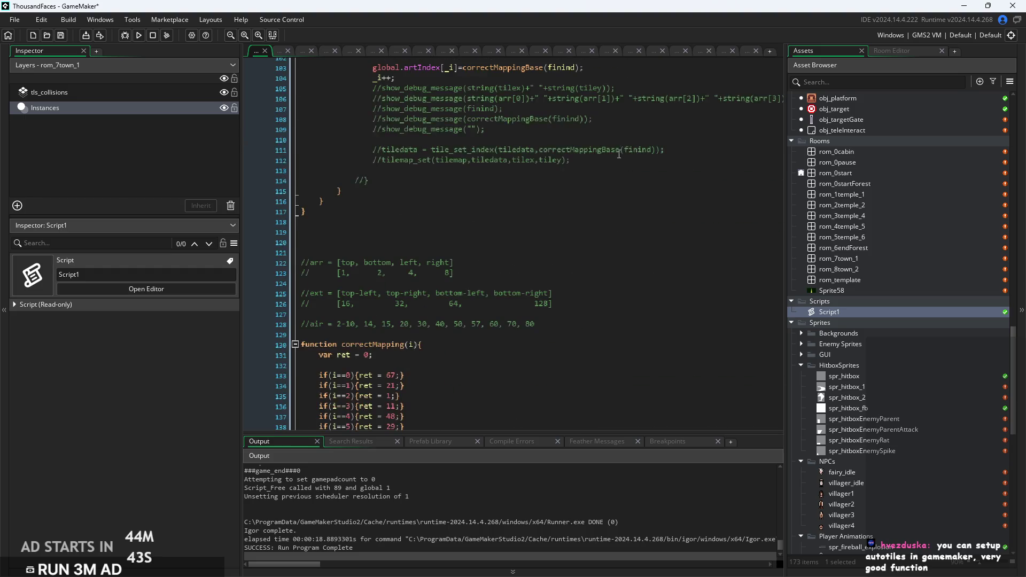
{"action": "left_click", "coordinate": [503, 119]}
{"action": "scroll", "coordinate": [422, 123], "scroll_direction": "up", "scroll_amount": 2, "text": "ctrl"}
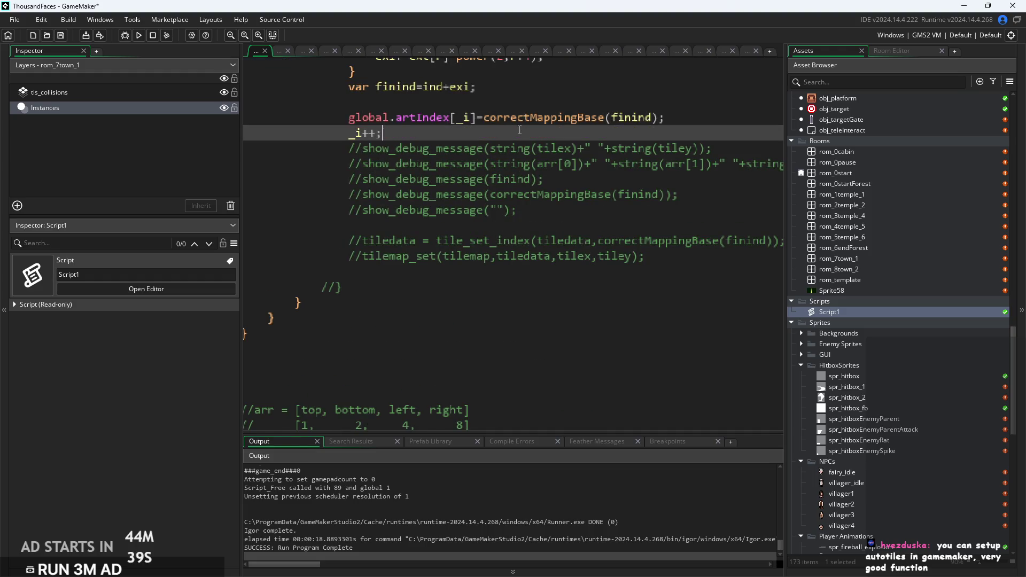
{"action": "scroll", "coordinate": [657, 160], "scroll_direction": "down", "scroll_amount": 2, "text": "ctrl"}
{"action": "scroll", "coordinate": [590, 123], "scroll_direction": "down", "scroll_amount": 14}
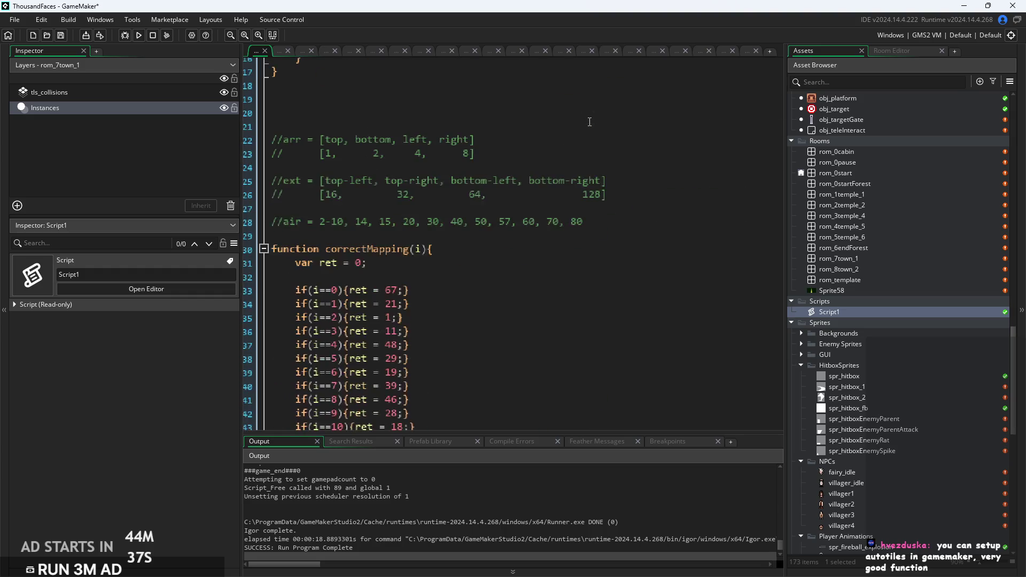
{"action": "scroll", "coordinate": [432, 200], "scroll_direction": "down", "scroll_amount": 20}
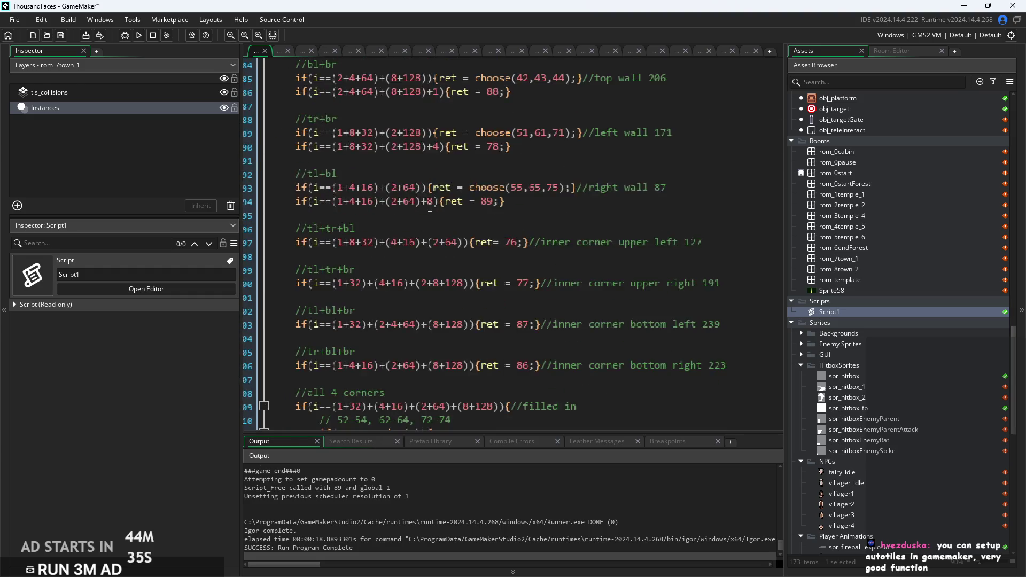
{"action": "scroll", "coordinate": [490, 219], "scroll_direction": "up", "scroll_amount": 4}
{"action": "left_click", "coordinate": [490, 219]}
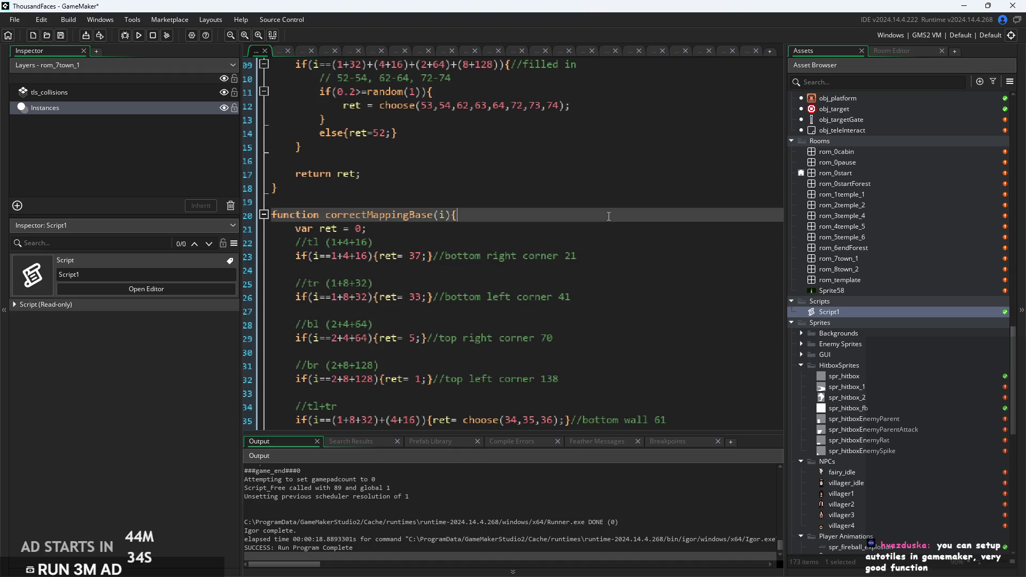
{"action": "left_click", "coordinate": [461, 250]}
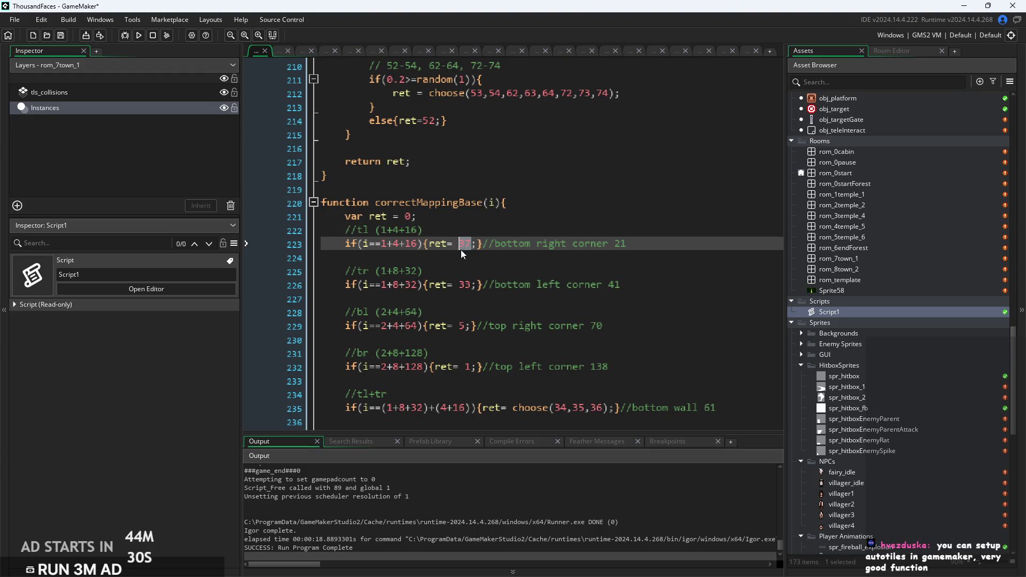
{"action": "scroll", "coordinate": [890, 432], "scroll_direction": "down", "scroll_amount": 15}
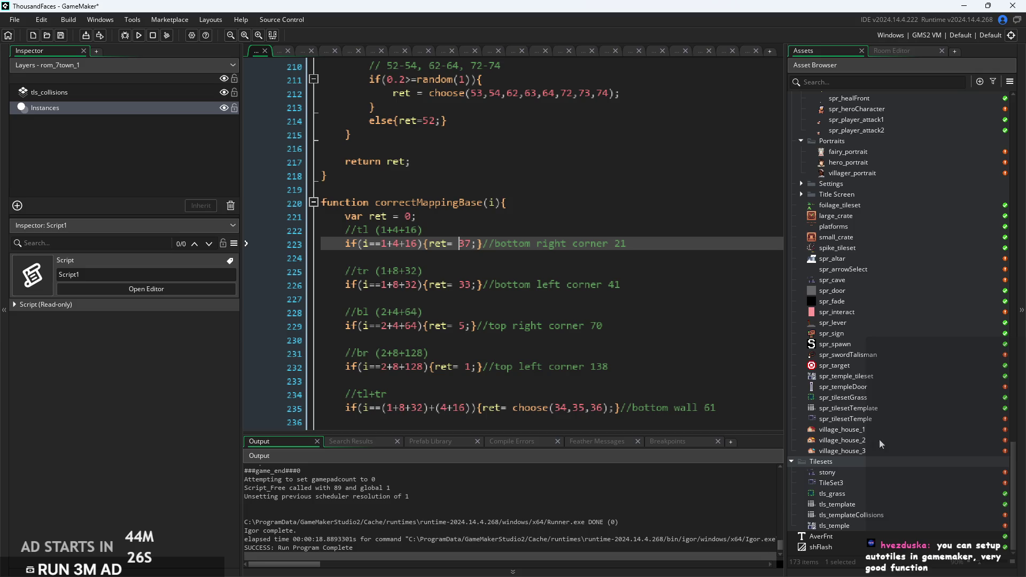
{"action": "double_click", "coordinate": [855, 409]}
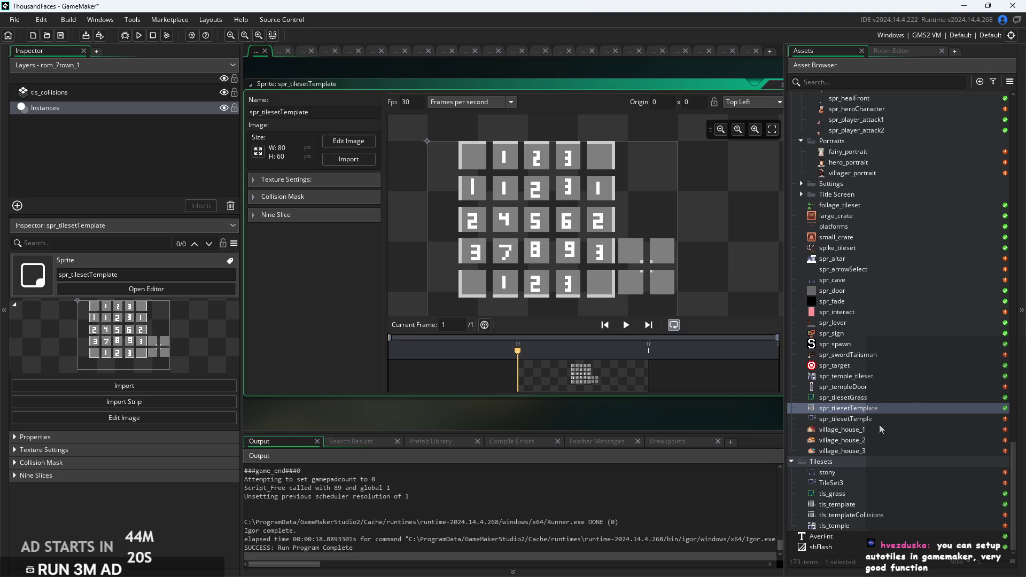
Open obj_controller to view the global.Theme array pairing tileset sprites with music.
{"action": "scroll", "coordinate": [881, 429], "scroll_direction": "up", "scroll_amount": 2}
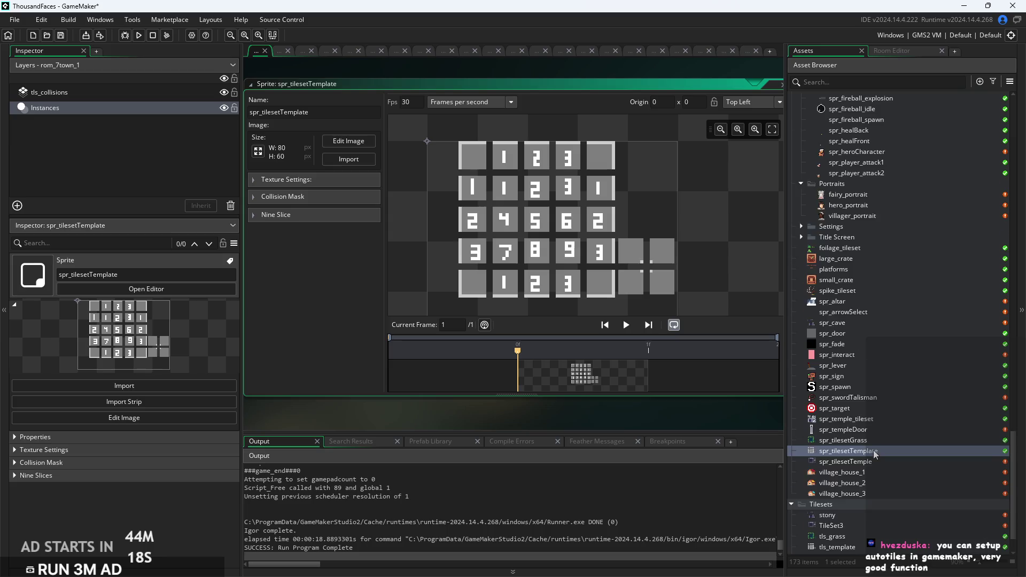
{"action": "scroll", "coordinate": [874, 451], "scroll_direction": "up", "scroll_amount": 15}
{"action": "scroll", "coordinate": [873, 444], "scroll_direction": "up", "scroll_amount": 14}
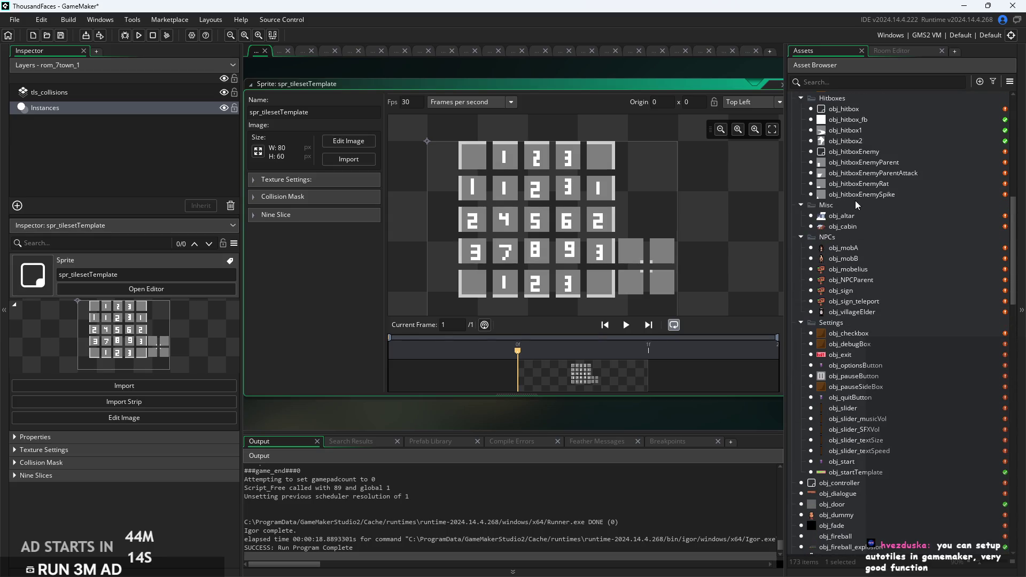
{"action": "scroll", "coordinate": [853, 455], "scroll_direction": "down", "scroll_amount": 7}
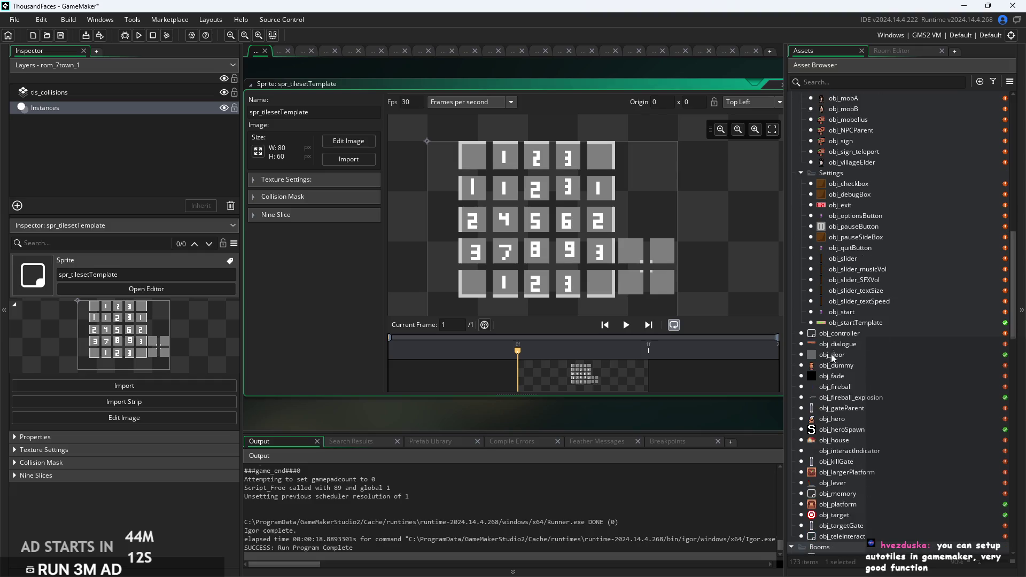
{"action": "double_click", "coordinate": [845, 332]}
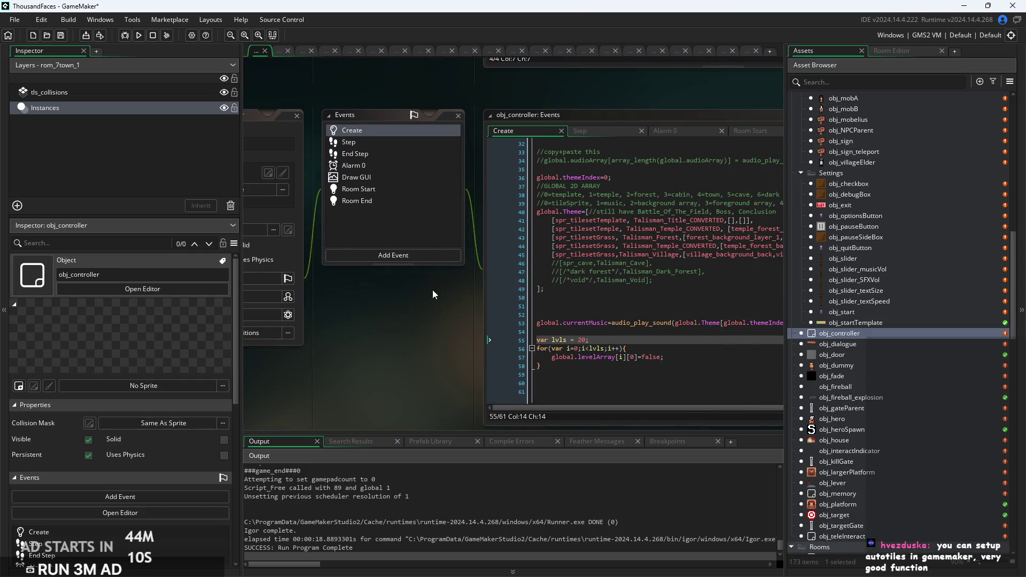
Review obj_controller's Step and Room Start events, including the theme index check.
{"action": "left_click", "coordinate": [609, 131]}
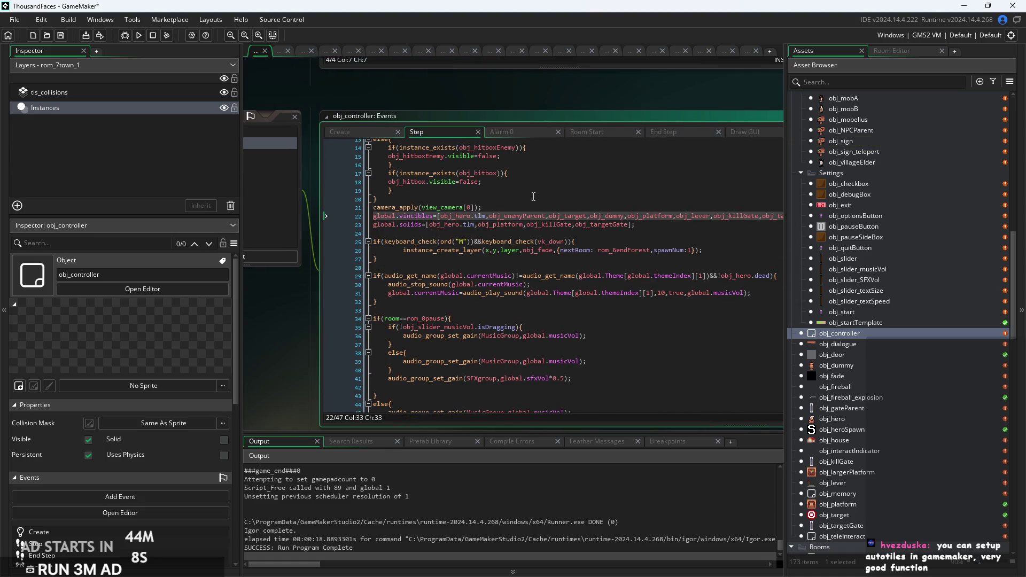
{"action": "scroll", "coordinate": [573, 246], "scroll_direction": "up", "scroll_amount": 4}
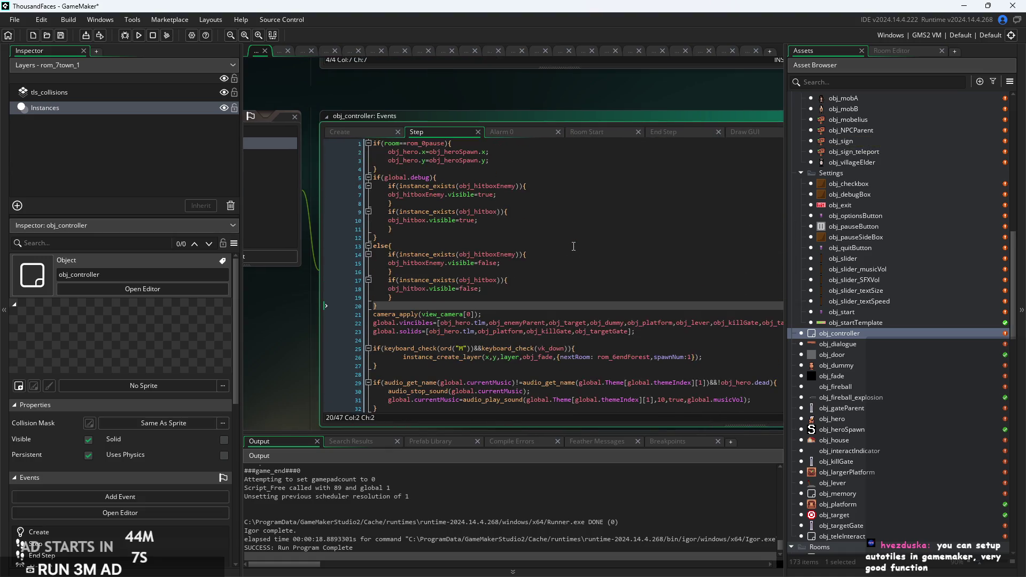
{"action": "left_click", "coordinate": [588, 132]}
{"action": "left_click", "coordinate": [496, 264]}
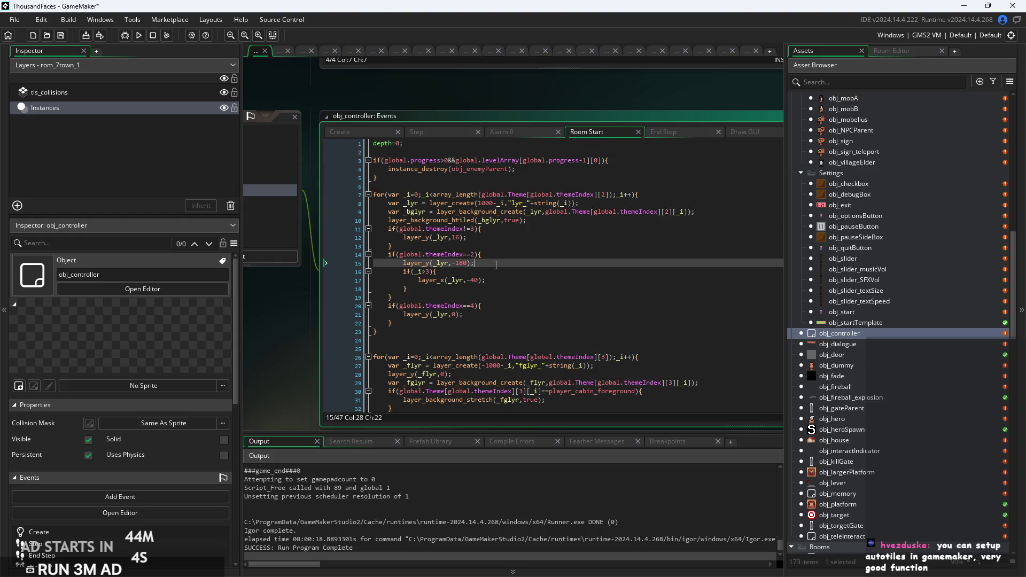
{"action": "scroll", "coordinate": [496, 263], "scroll_direction": "up", "scroll_amount": 2}
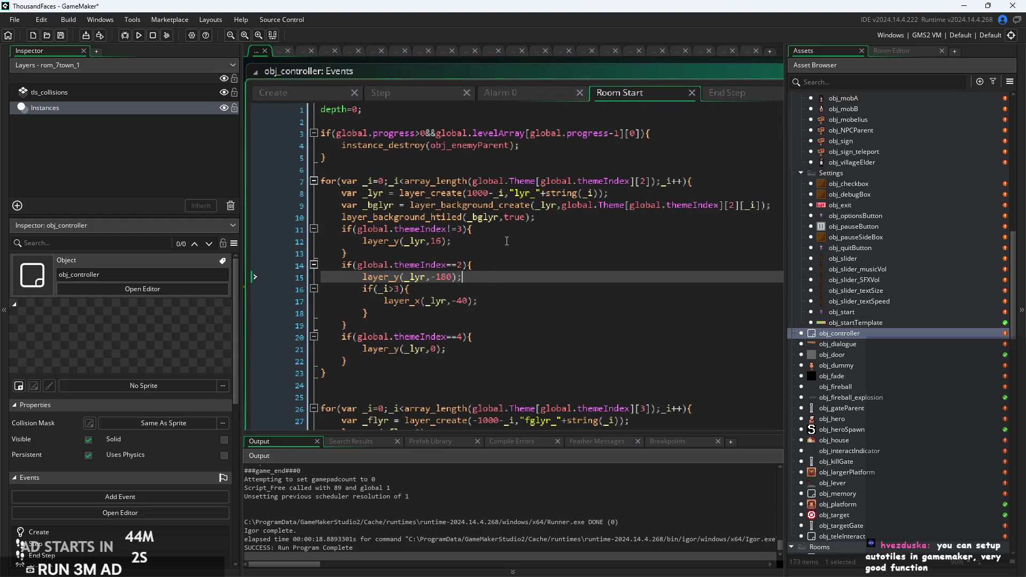
{"action": "left_click", "coordinate": [517, 234]}
{"action": "scroll", "coordinate": [507, 176], "scroll_direction": "down", "scroll_amount": 3}
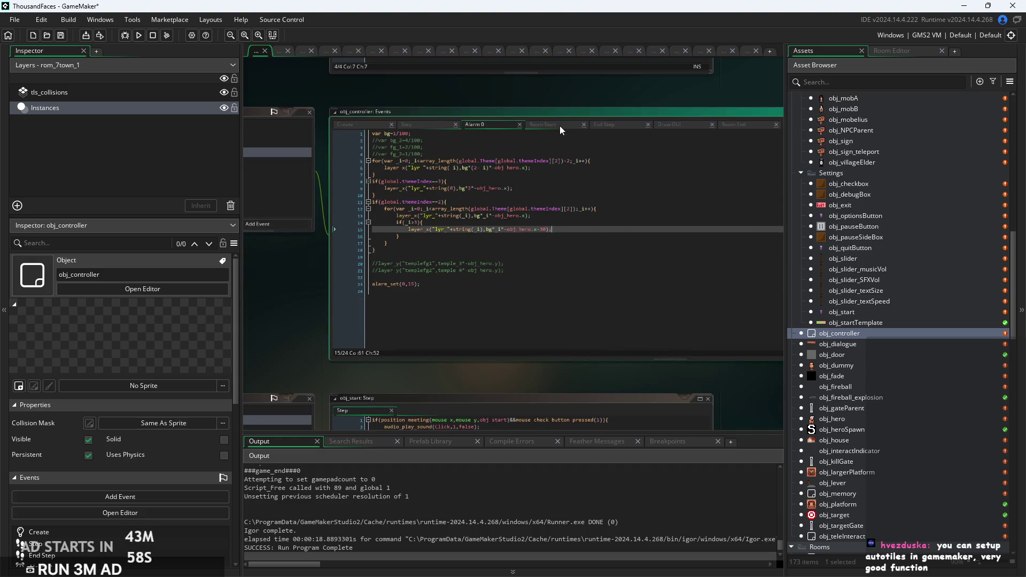
{"action": "scroll", "coordinate": [496, 284], "scroll_direction": "down", "scroll_amount": 5}
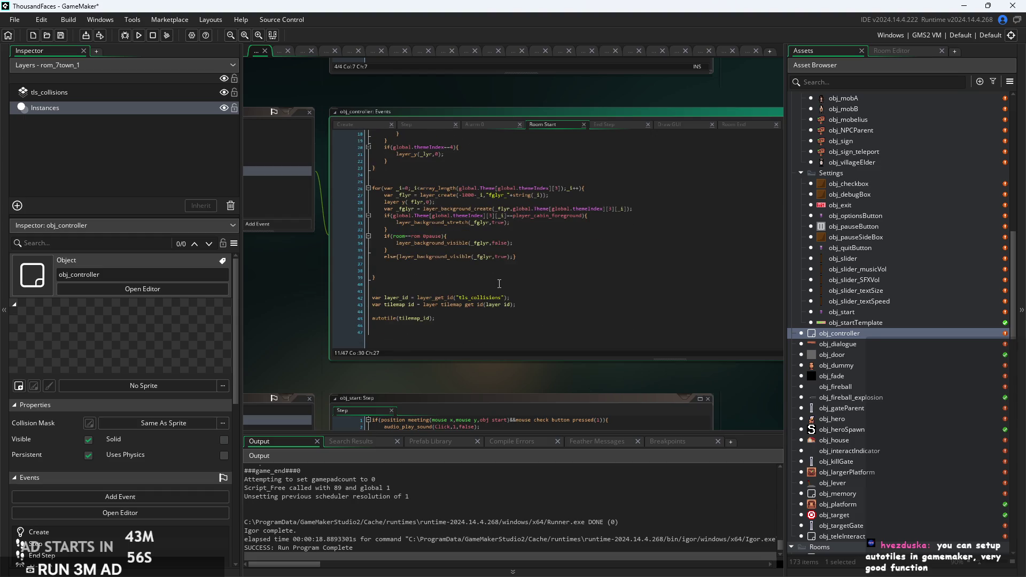
Inspect the Draw GUI tile drawing loop and its tile source position calculation.
{"action": "left_click", "coordinate": [588, 155]}
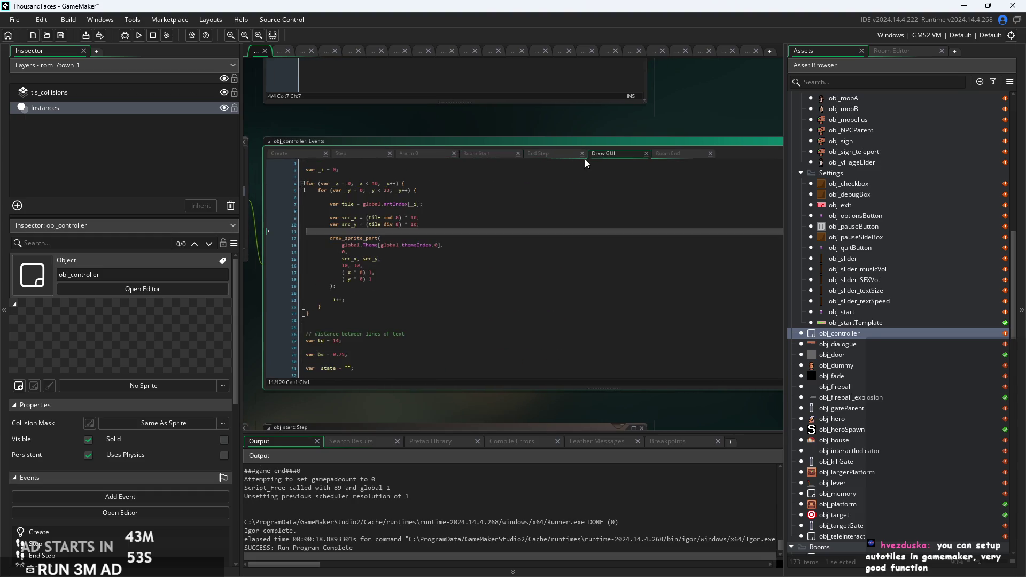
{"action": "left_click", "coordinate": [529, 235]}
{"action": "scroll", "coordinate": [529, 361], "scroll_direction": "up", "scroll_amount": 1}
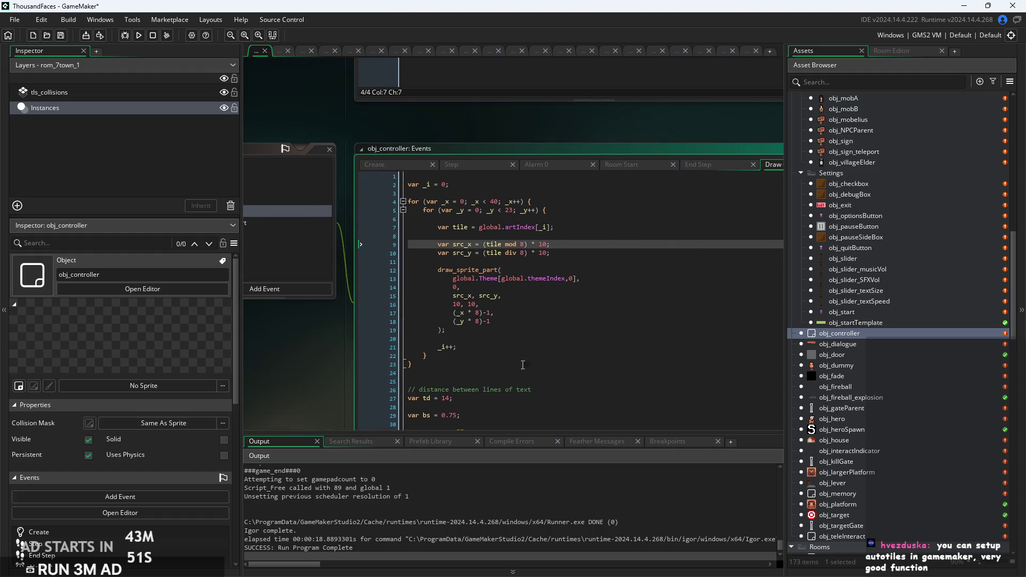
{"action": "scroll", "coordinate": [445, 373], "scroll_direction": "up", "scroll_amount": 1}
{"action": "left_click", "coordinate": [447, 371]}
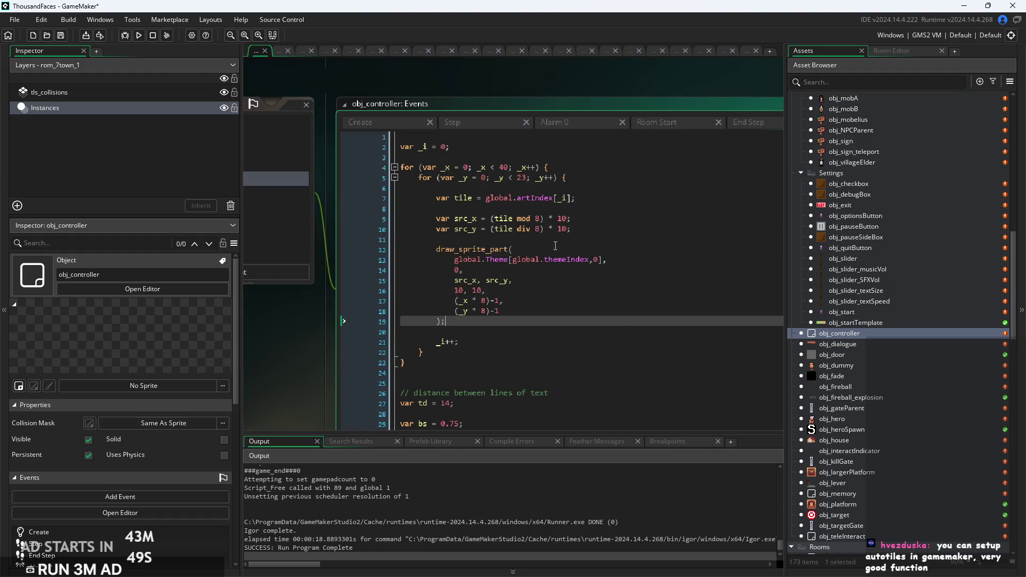
{"action": "left_click", "coordinate": [507, 360]}
{"action": "left_click_drag", "start_coordinate": [499, 371], "coordinate": [322, 136]}
{"action": "left_click", "coordinate": [501, 170]}
{"action": "left_click", "coordinate": [576, 188]}
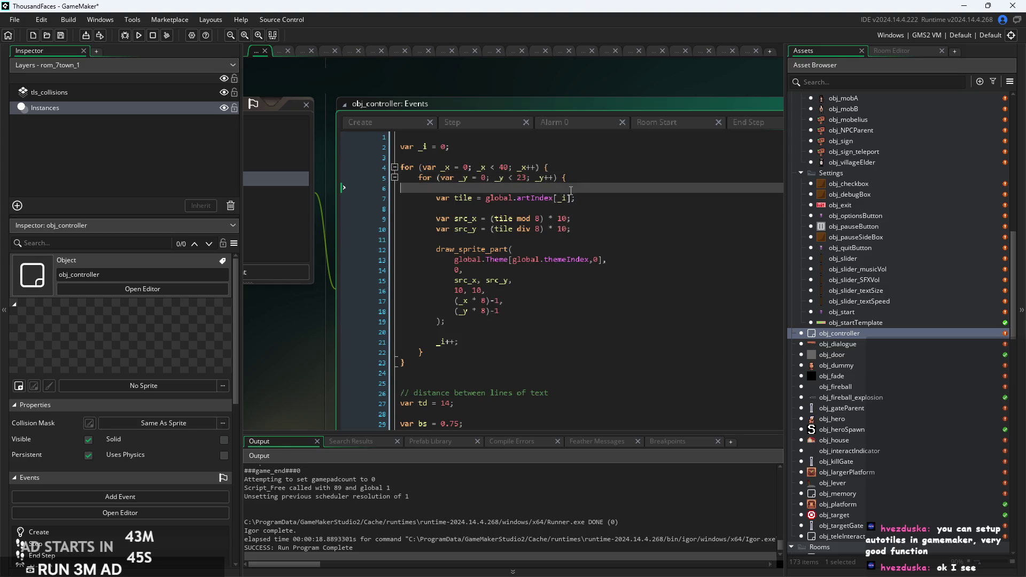
Examine the artIndex tile lookup line, its _i index, and the src_y calculation.
{"action": "scroll", "coordinate": [575, 188], "scroll_direction": "up", "scroll_amount": 1}
{"action": "left_click", "coordinate": [582, 197]}
{"action": "left_click_drag", "start_coordinate": [583, 197], "coordinate": [394, 209]}
{"action": "left_click", "coordinate": [515, 183]}
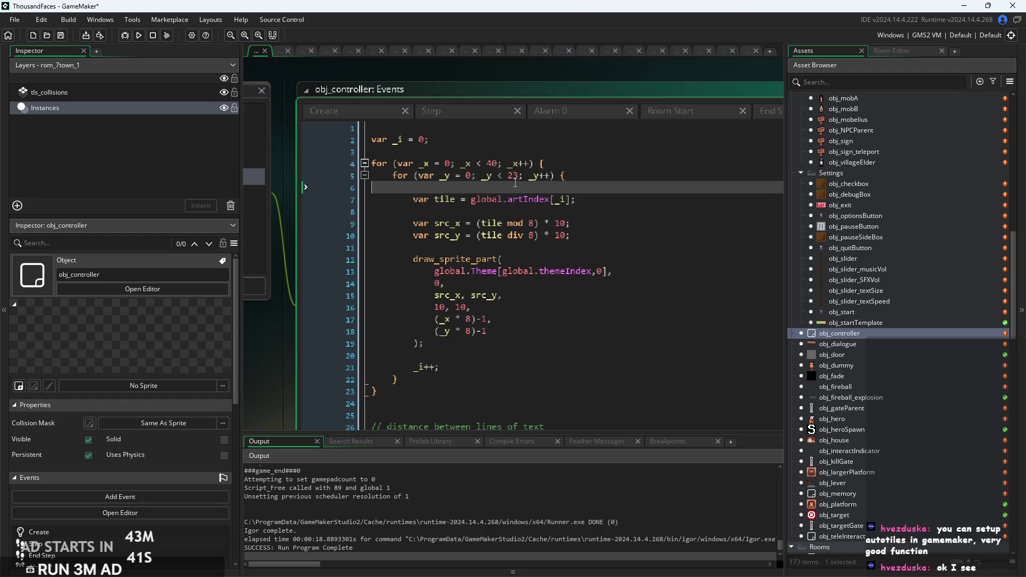
{"action": "left_click", "coordinate": [596, 212]}
{"action": "left_click", "coordinate": [556, 198]}
{"action": "left_click", "coordinate": [476, 235]}
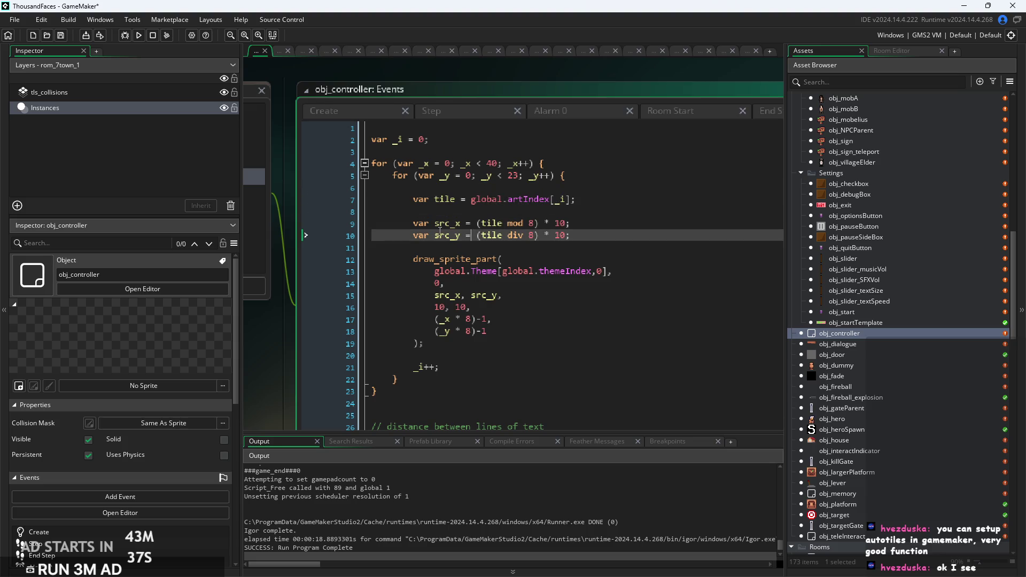
Step through the tile source position lines and draw_sprite_part arguments.
{"action": "scroll", "coordinate": [533, 229], "scroll_direction": "up", "scroll_amount": 2}
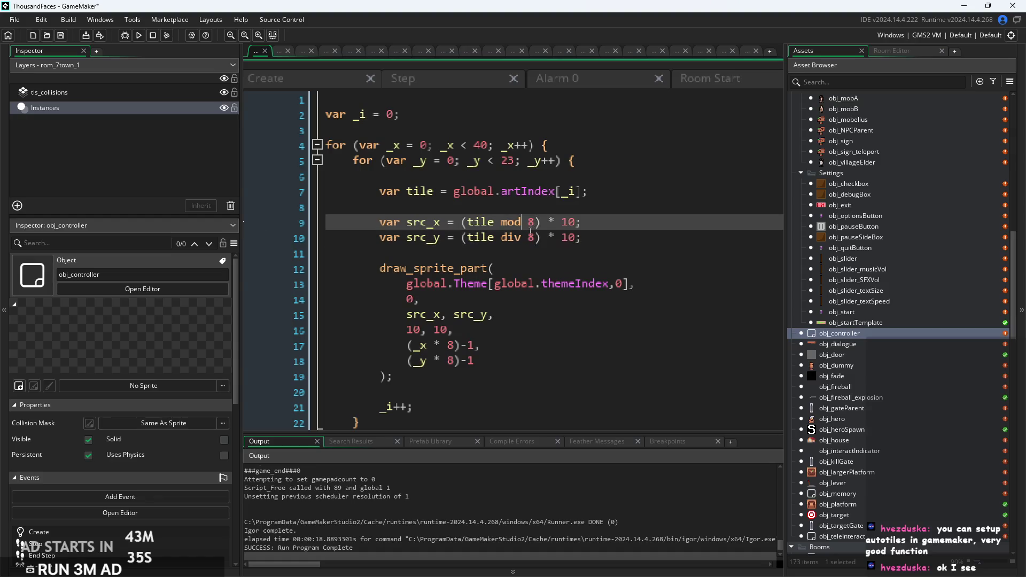
{"action": "scroll", "coordinate": [596, 235], "scroll_direction": "down", "scroll_amount": 1}
{"action": "left_click", "coordinate": [597, 180]}
{"action": "left_click", "coordinate": [597, 192]}
{"action": "left_click", "coordinate": [597, 223]}
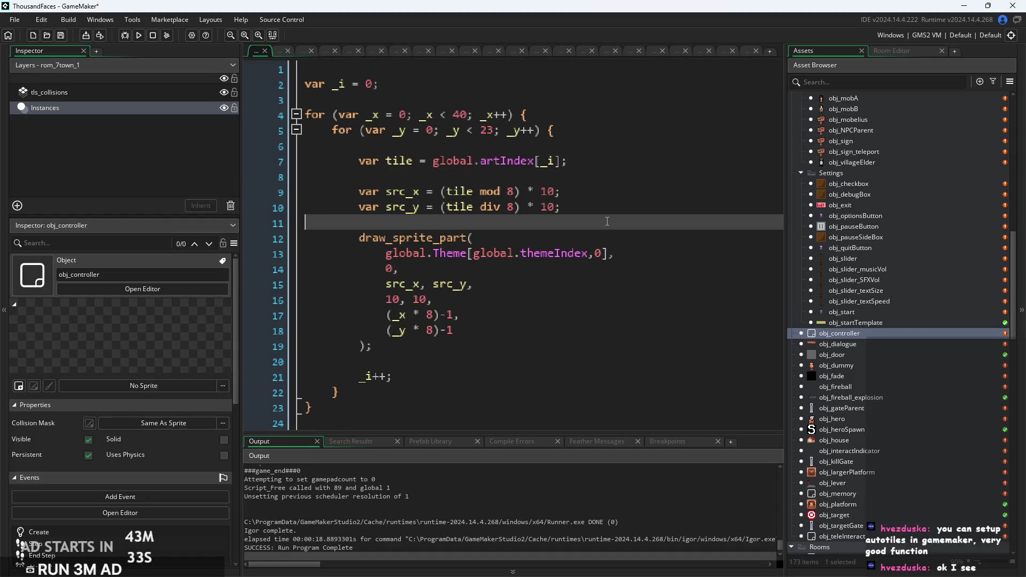
{"action": "left_click", "coordinate": [597, 207]}
Inspect the draw_sprite_part call's theme sprite, themeIndex lookup, and draw position arguments.
{"action": "left_click", "coordinate": [600, 254]}
{"action": "scroll", "coordinate": [609, 235], "scroll_direction": "down", "scroll_amount": 1}
{"action": "left_click", "coordinate": [587, 211]}
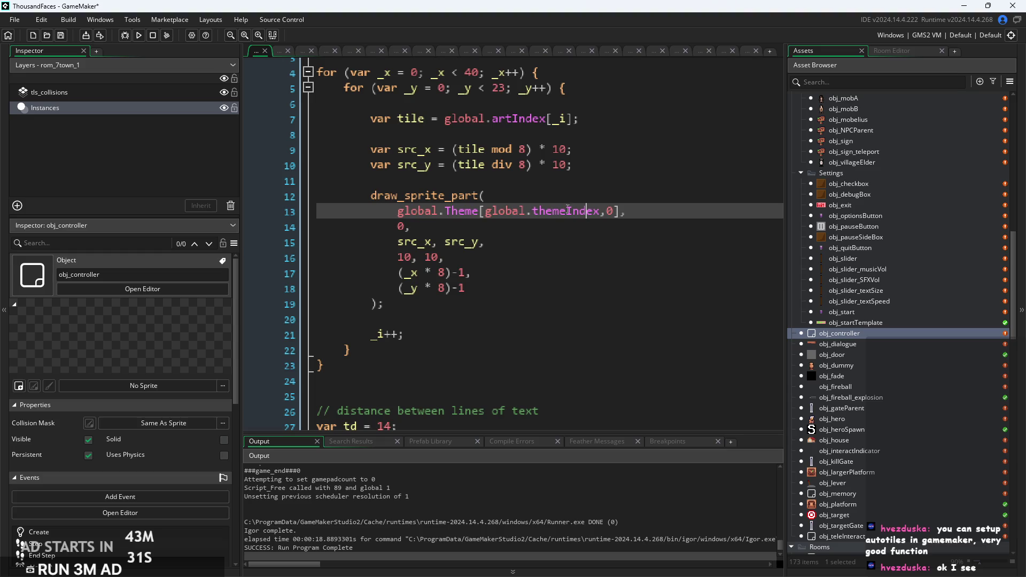
{"action": "left_click_drag", "start_coordinate": [372, 196], "coordinate": [411, 305]}
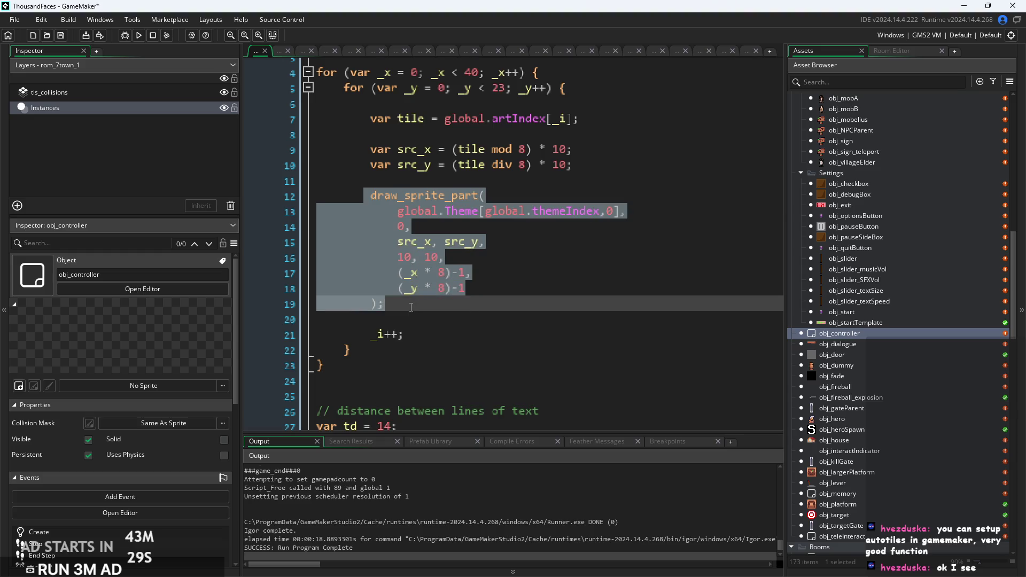
{"action": "left_click", "coordinate": [470, 257]}
{"action": "left_click", "coordinate": [481, 289]}
{"action": "left_click", "coordinate": [488, 302]}
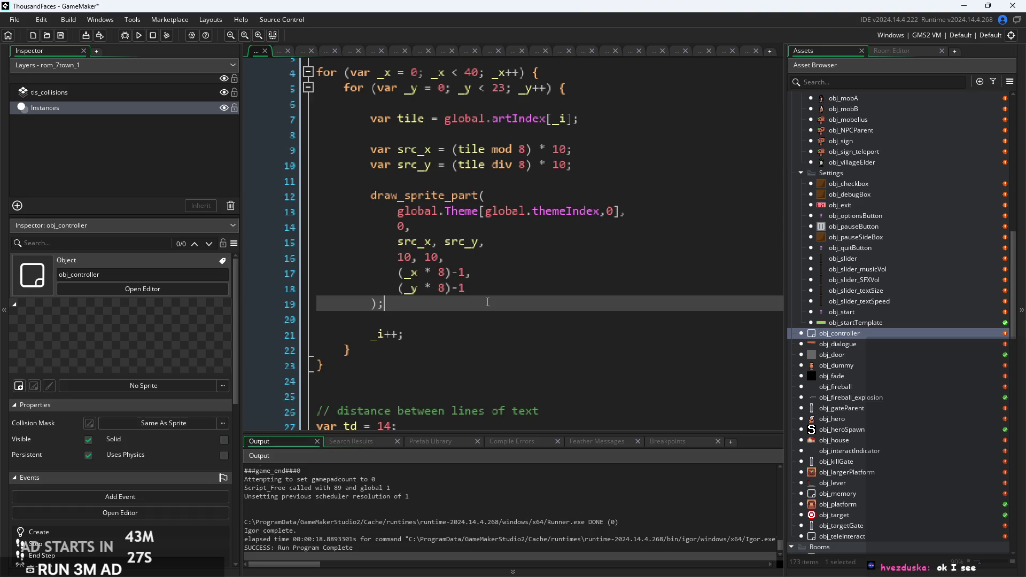
{"action": "scroll", "coordinate": [487, 302], "scroll_direction": "down", "scroll_amount": 1, "text": "ctrl"}
{"action": "left_click", "coordinate": [487, 313]}
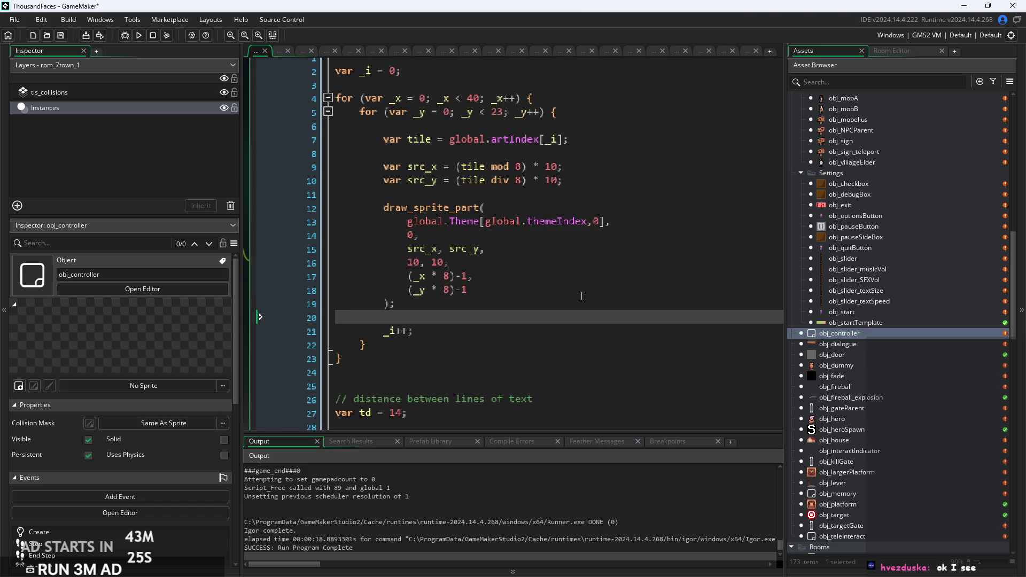
Zoom the code in on line 13's global.Theme[global.themeIndex,0] sprite argument.
{"action": "scroll", "coordinate": [565, 221], "scroll_direction": "up", "scroll_amount": 1, "text": "ctrl"}
{"action": "left_click", "coordinate": [569, 223]}
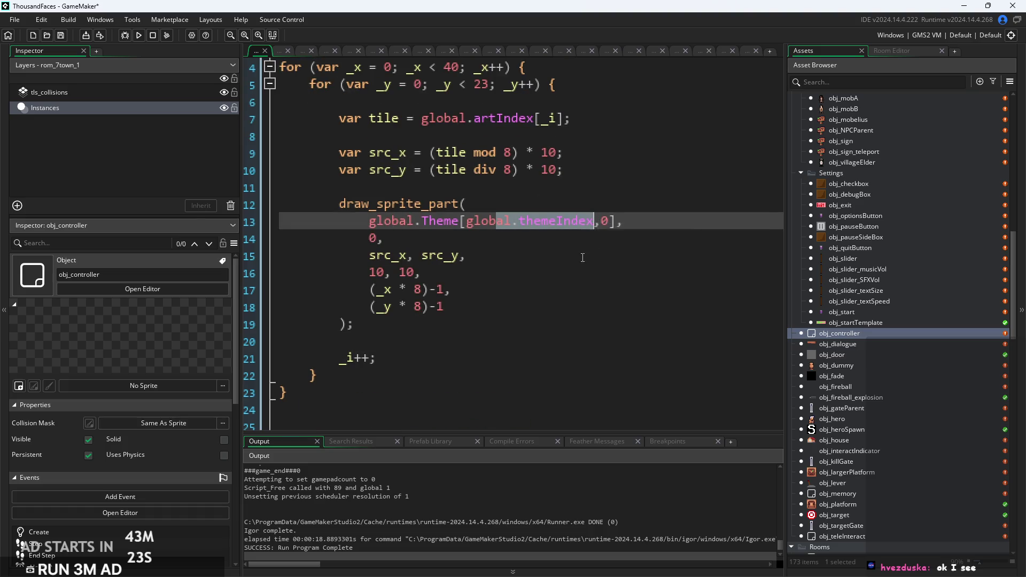
{"action": "key", "text": "Down"}
{"action": "key", "text": "Down"}
{"action": "scroll", "coordinate": [576, 234], "scroll_direction": "down", "scroll_amount": 1, "text": "ctrl"}
{"action": "left_click", "coordinate": [635, 222]}
{"action": "scroll", "coordinate": [636, 222], "scroll_direction": "up", "scroll_amount": 1, "text": "ctrl"}
{"action": "scroll", "coordinate": [894, 377], "scroll_direction": "down", "scroll_amount": 10}
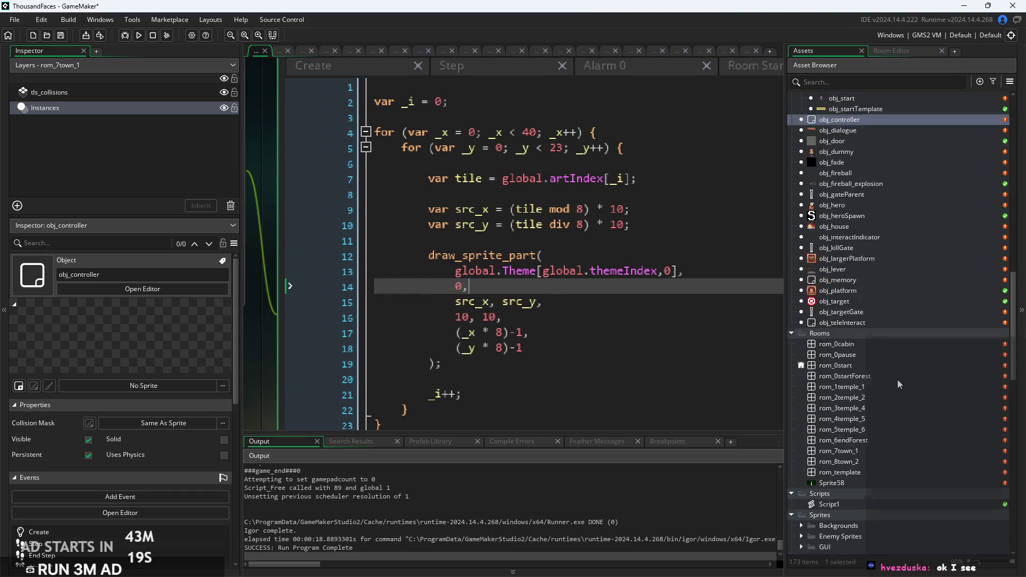
Open spr_tilesetGrass, spr_tilesetTemplate and spr_tilesetTemple sprites for comparison.
{"action": "scroll", "coordinate": [897, 379], "scroll_direction": "down", "scroll_amount": 10}
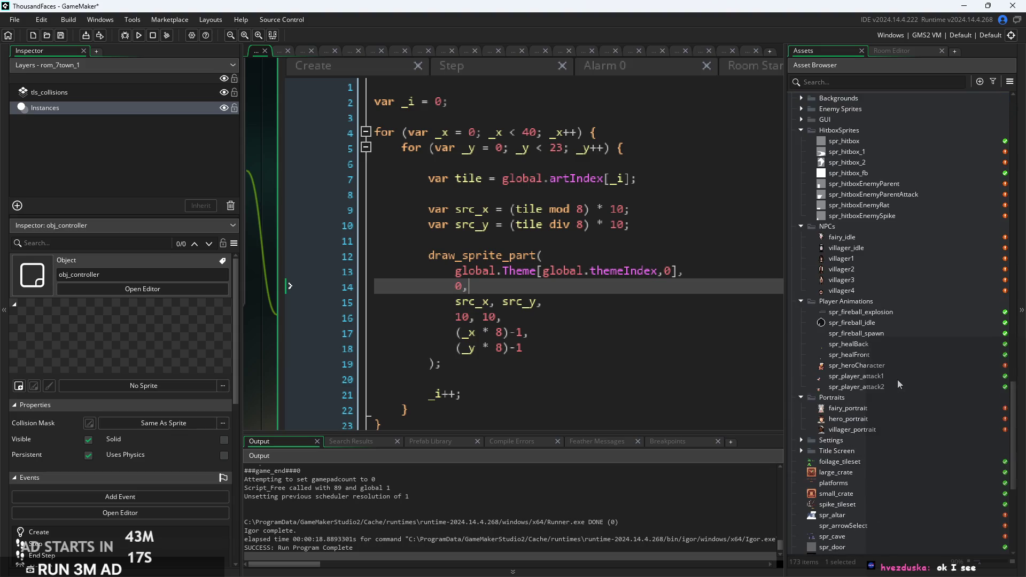
{"action": "scroll", "coordinate": [897, 380], "scroll_direction": "down", "scroll_amount": 6}
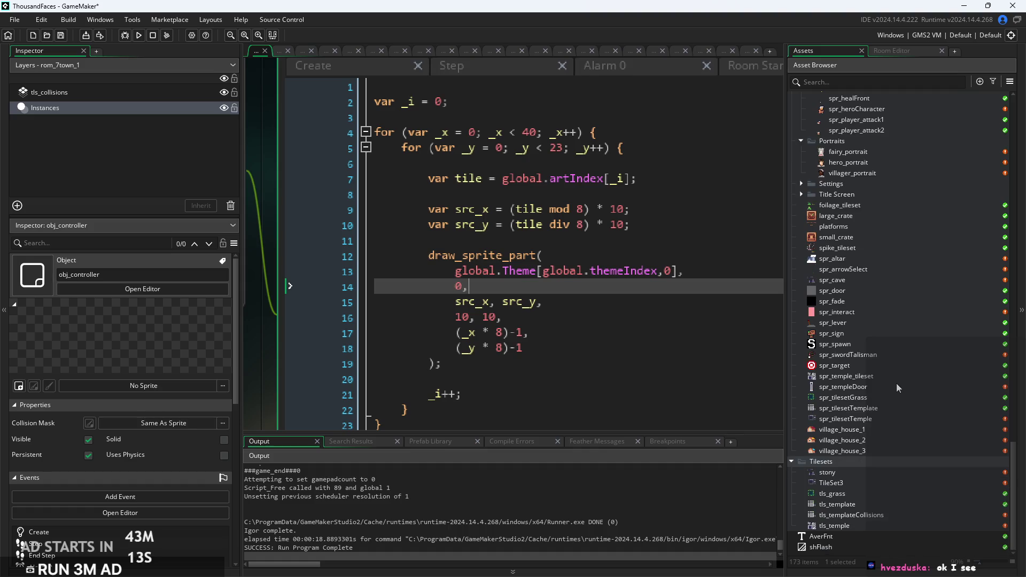
{"action": "double_click", "coordinate": [874, 422]}
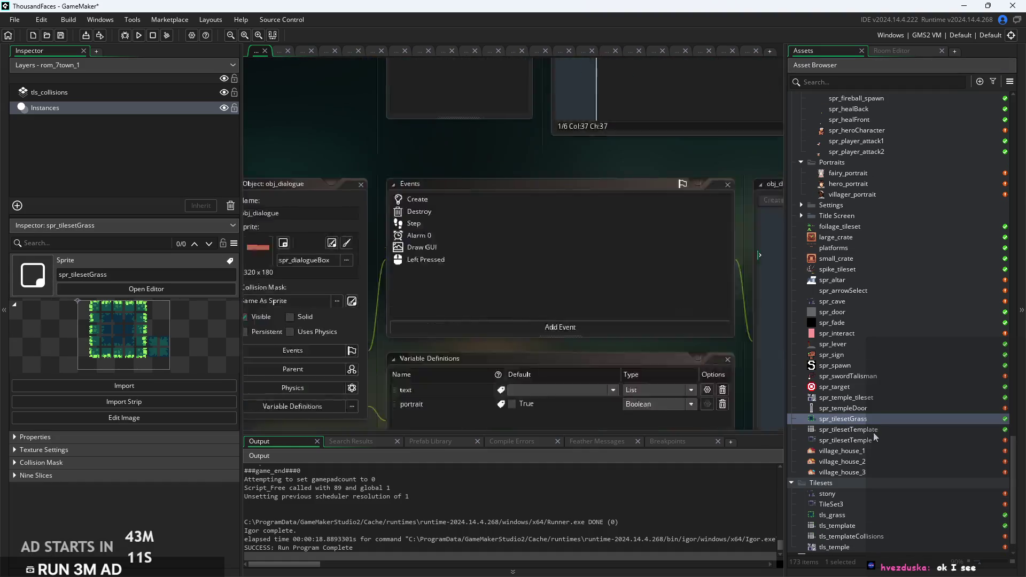
{"action": "double_click", "coordinate": [879, 431]}
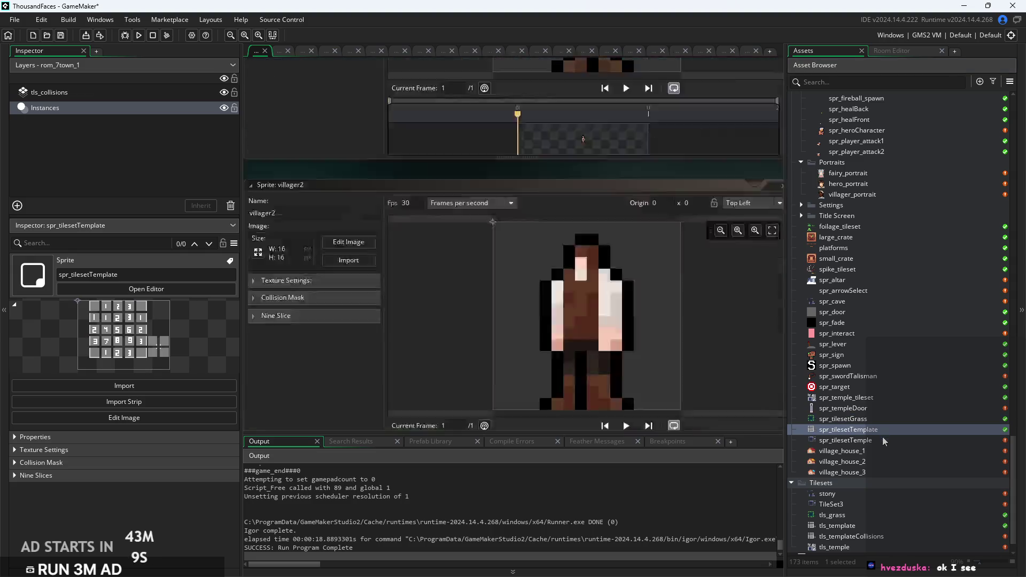
{"action": "key", "text": "Down"}
{"action": "double_click", "coordinate": [882, 419]}
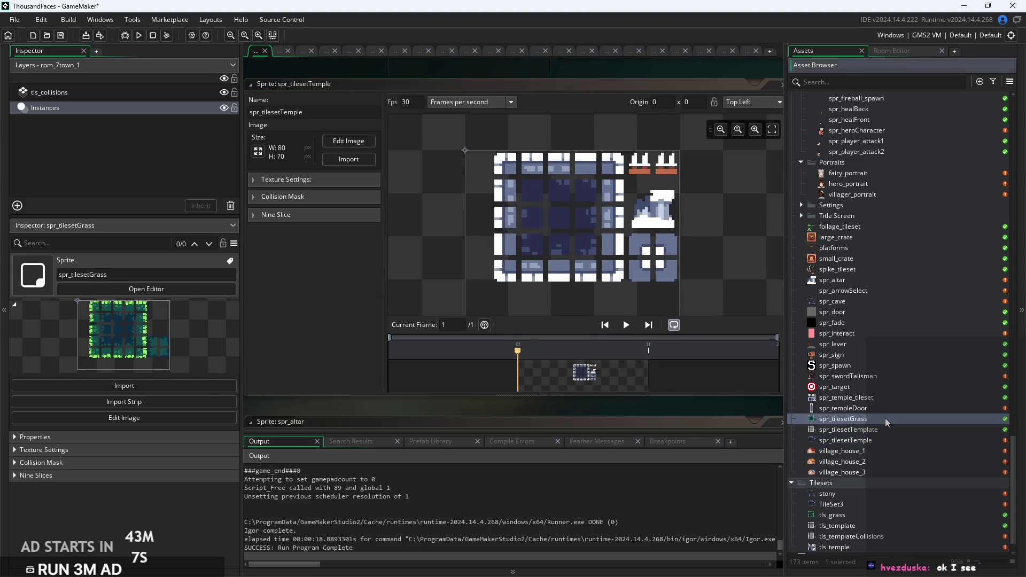
{"action": "scroll", "coordinate": [582, 218], "scroll_direction": "down", "scroll_amount": 2}
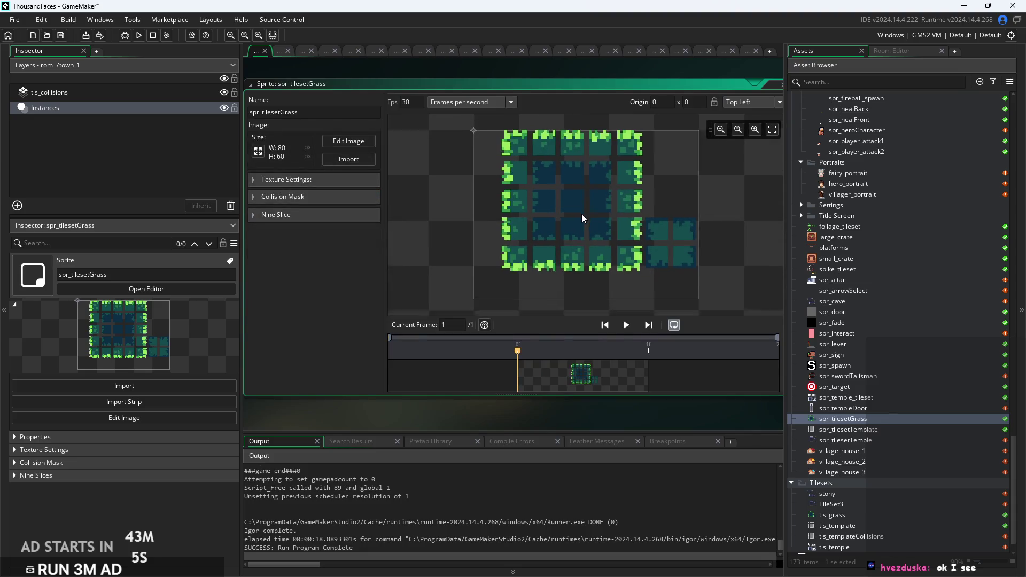
{"action": "double_click", "coordinate": [870, 440]}
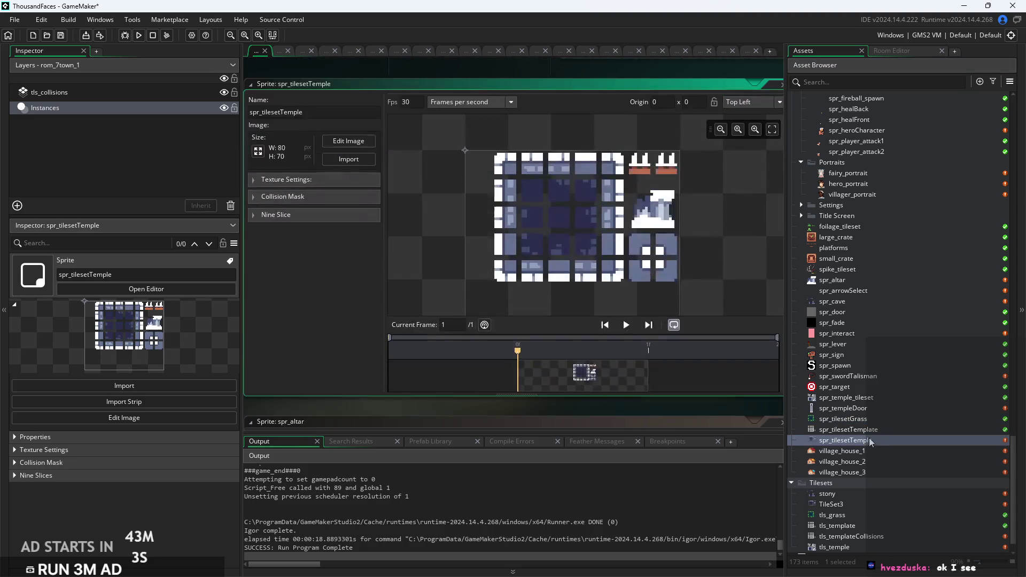
Find spr_cave in the Asset Browser and reopen its sprite editor.
{"action": "scroll", "coordinate": [614, 289], "scroll_direction": "down", "scroll_amount": 2}
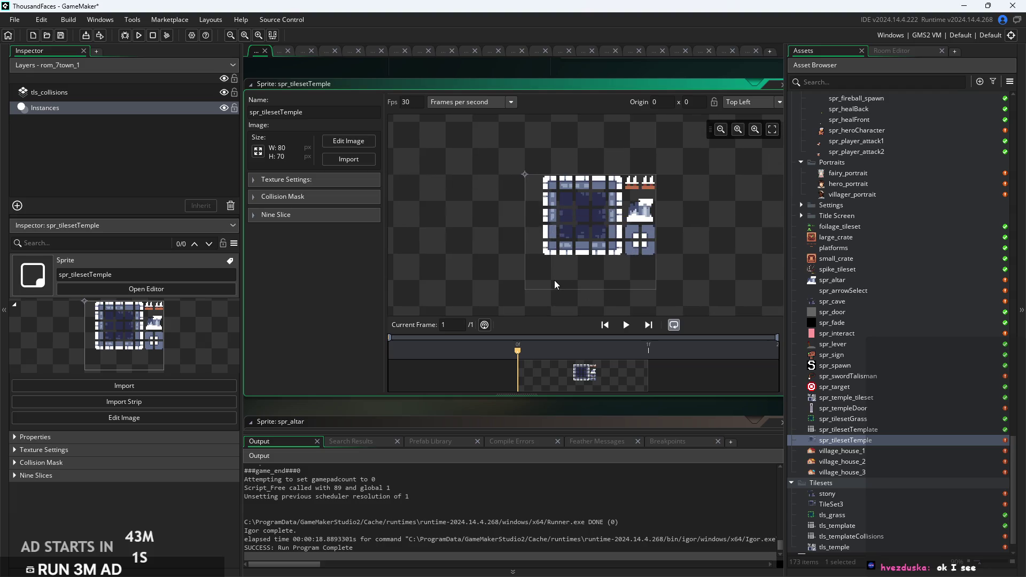
{"action": "scroll", "coordinate": [609, 276], "scroll_direction": "up", "scroll_amount": 1}
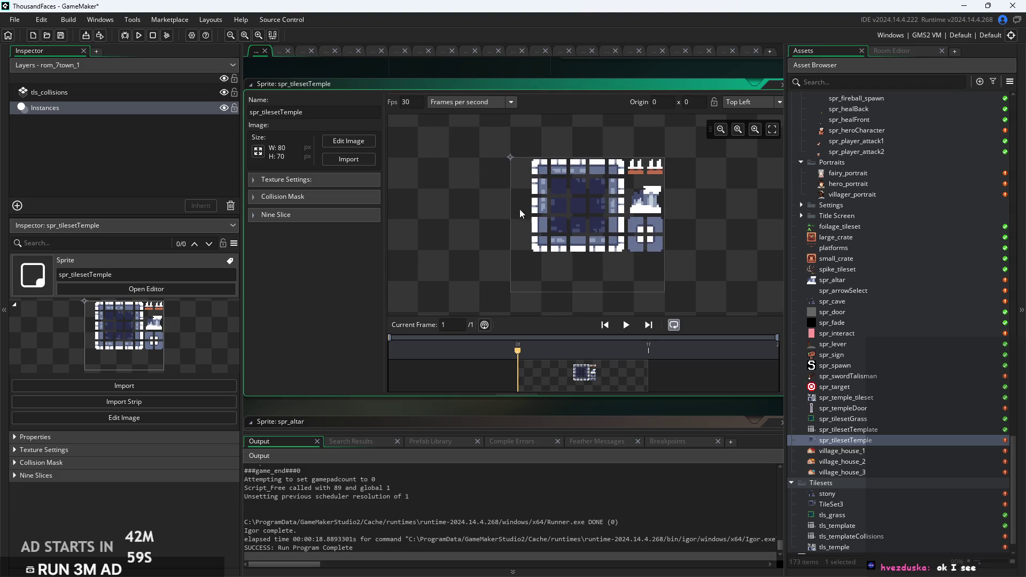
{"action": "scroll", "coordinate": [866, 358], "scroll_direction": "up", "scroll_amount": 3}
{"action": "scroll", "coordinate": [866, 383], "scroll_direction": "down", "scroll_amount": 1}
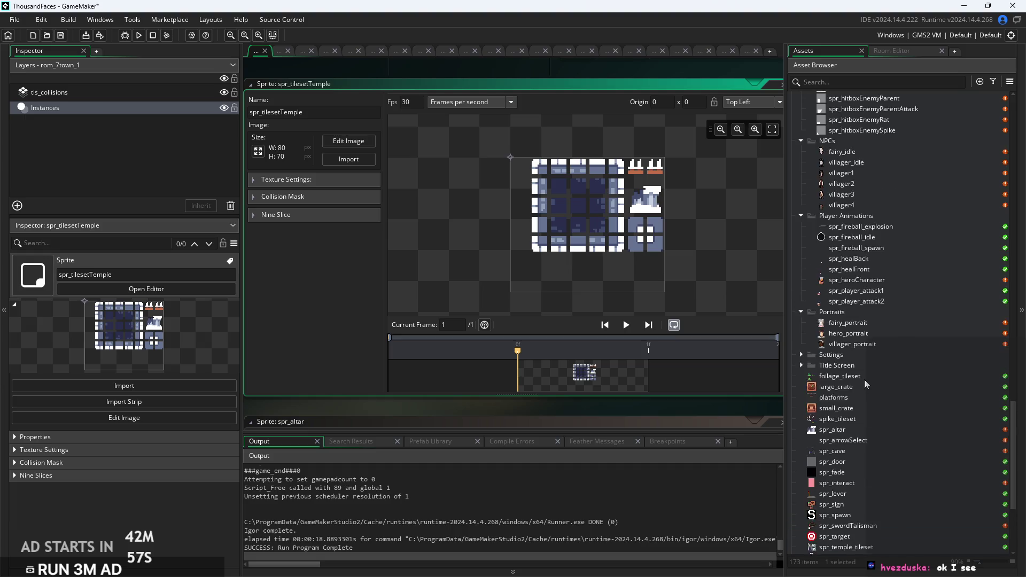
{"action": "double_click", "coordinate": [861, 367]}
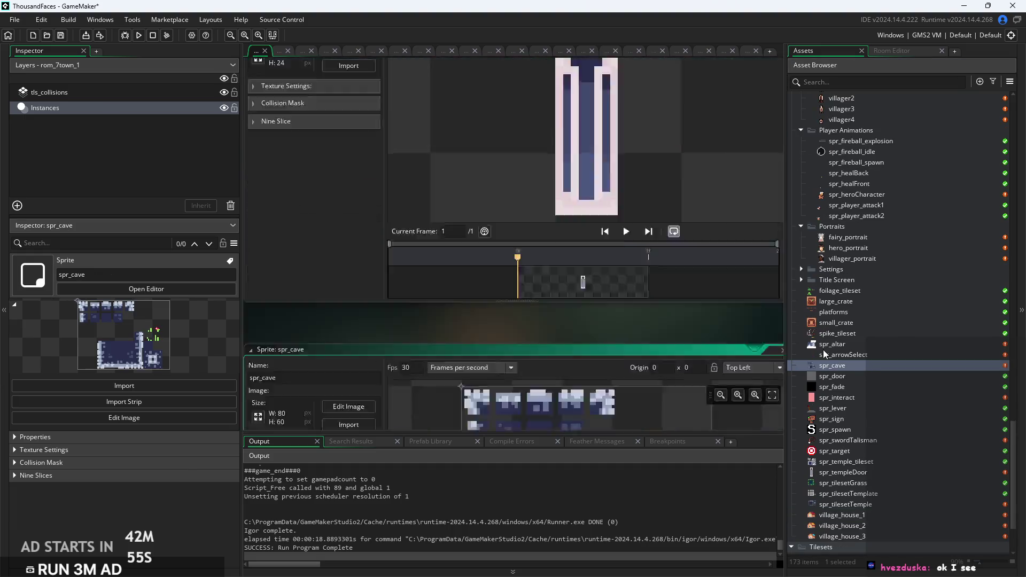
Enter spr_cave's image editor and trial-select an 8x8 tile and a one-pixel column.
{"action": "left_click", "coordinate": [348, 140]}
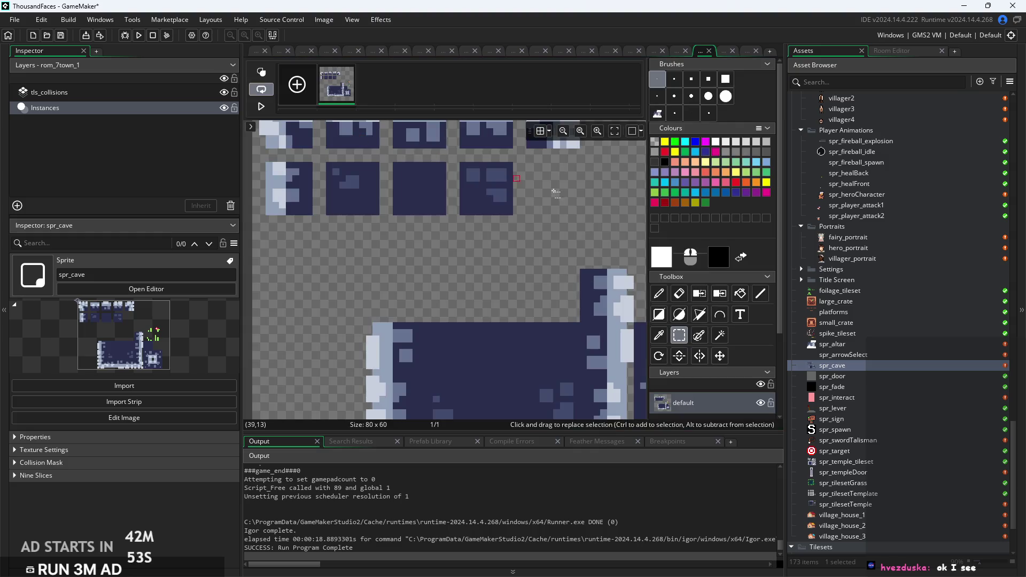
{"action": "mouse_move", "coordinate": [531, 290]}
{"action": "left_mouse_down"}
{"action": "mouse_move", "coordinate": [569, 328]}
{"action": "mouse_move", "coordinate": [529, 247]}
{"action": "left_mouse_up"}
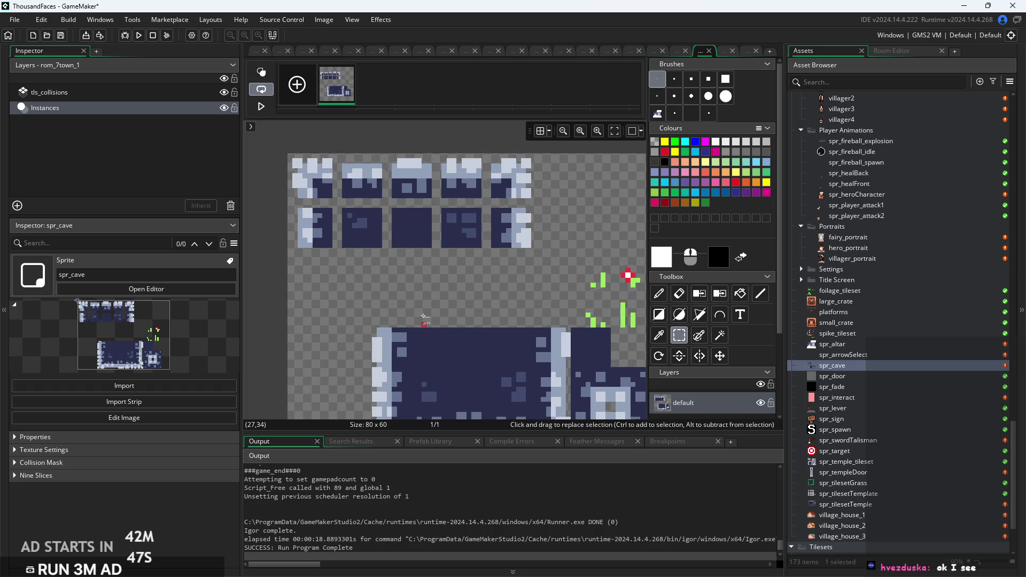
{"action": "scroll", "coordinate": [485, 325], "scroll_direction": "down", "scroll_amount": 1}
{"action": "scroll", "coordinate": [412, 304], "scroll_direction": "up", "scroll_amount": 2}
{"action": "scroll", "coordinate": [368, 230], "scroll_direction": "up", "scroll_amount": 3}
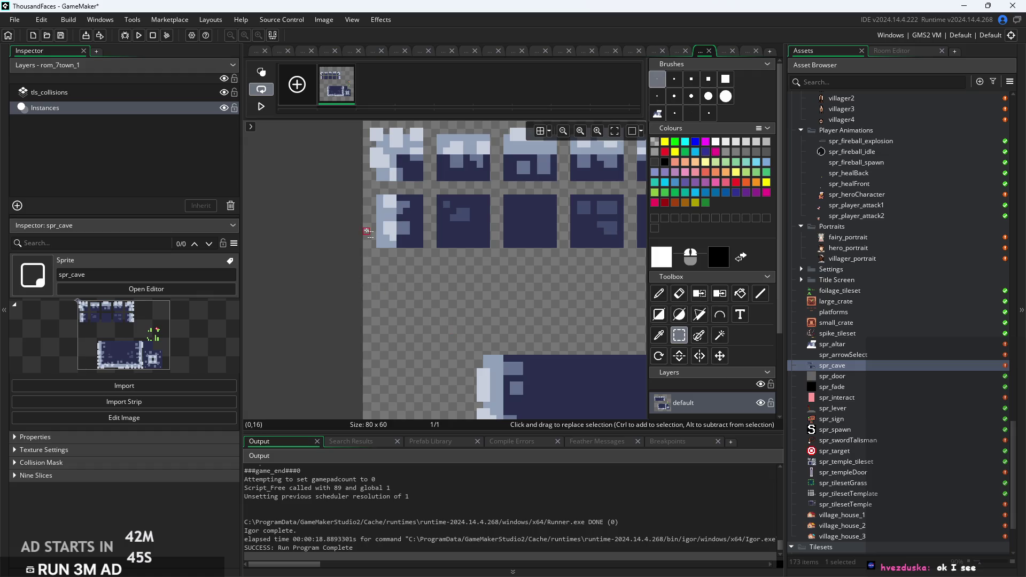
{"action": "left_click_drag", "start_coordinate": [366, 208], "coordinate": [366, 230]}
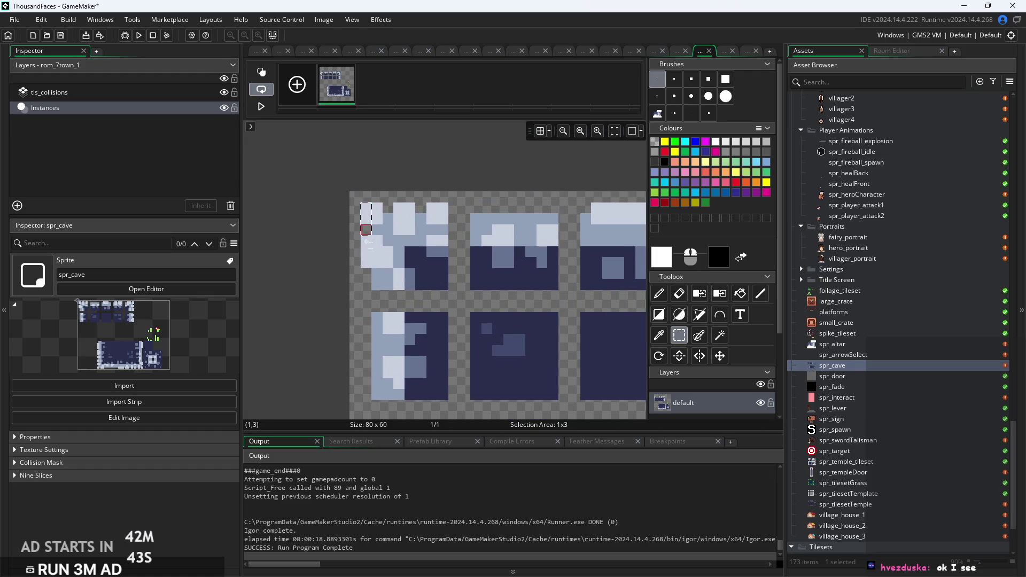
{"action": "left_click_drag", "start_coordinate": [366, 285], "coordinate": [364, 287]}
{"action": "left_click", "coordinate": [355, 309]}
Cut two 8x8 pieces from the bottom cave block and place them in the tile row.
{"action": "scroll", "coordinate": [355, 309], "scroll_direction": "down", "scroll_amount": 1}
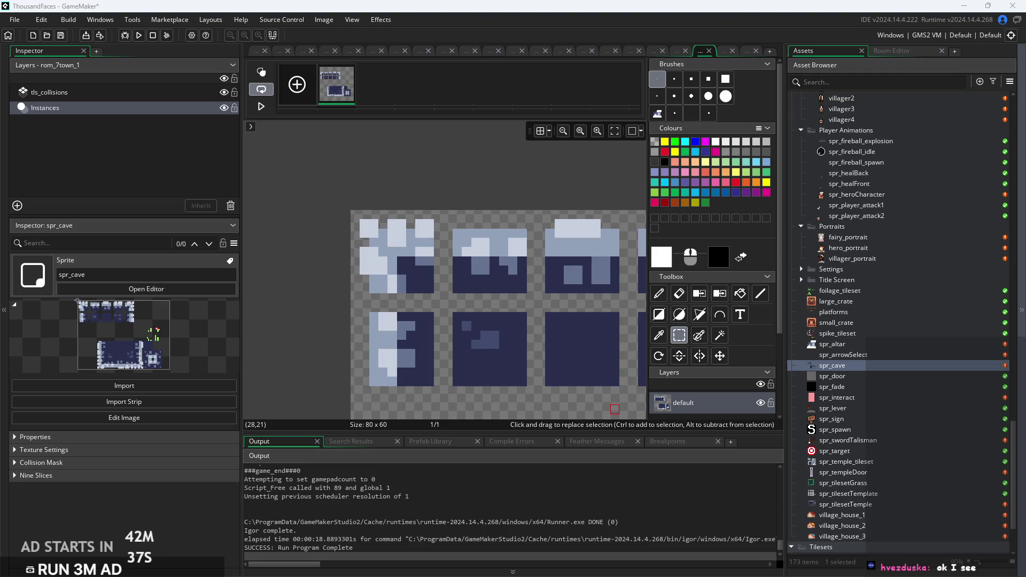
{"action": "scroll", "coordinate": [430, 306], "scroll_direction": "down", "scroll_amount": 2}
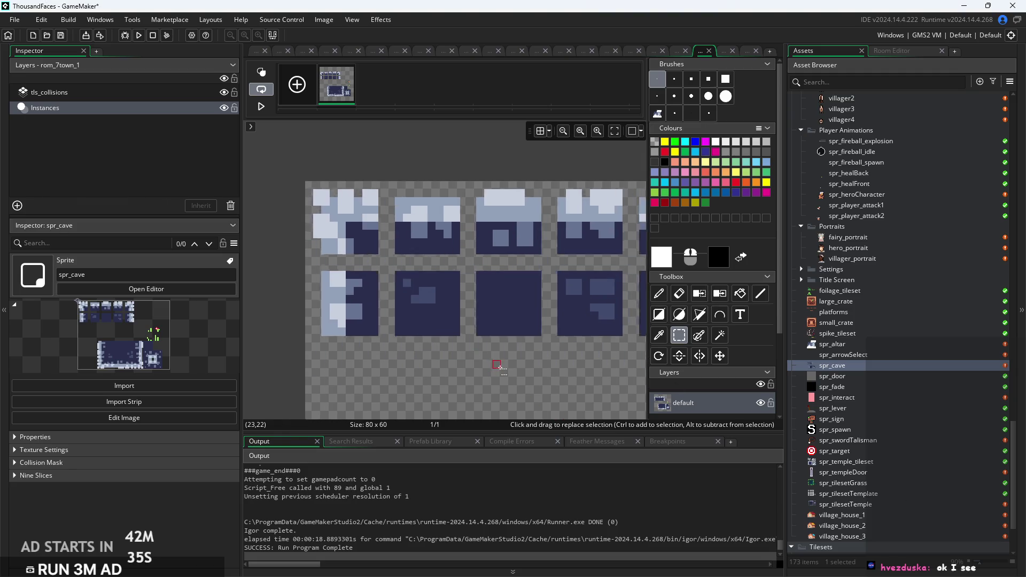
{"action": "left_click_drag", "start_coordinate": [400, 278], "coordinate": [442, 319]}
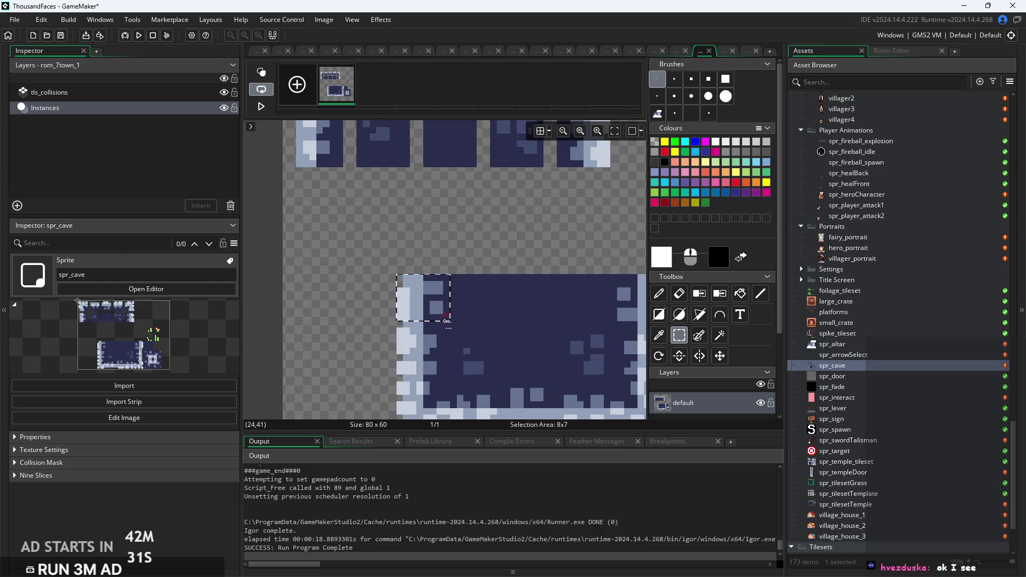
{"action": "left_click_drag", "start_coordinate": [437, 319], "coordinate": [330, 222]}
{"action": "left_click", "coordinate": [393, 250]}
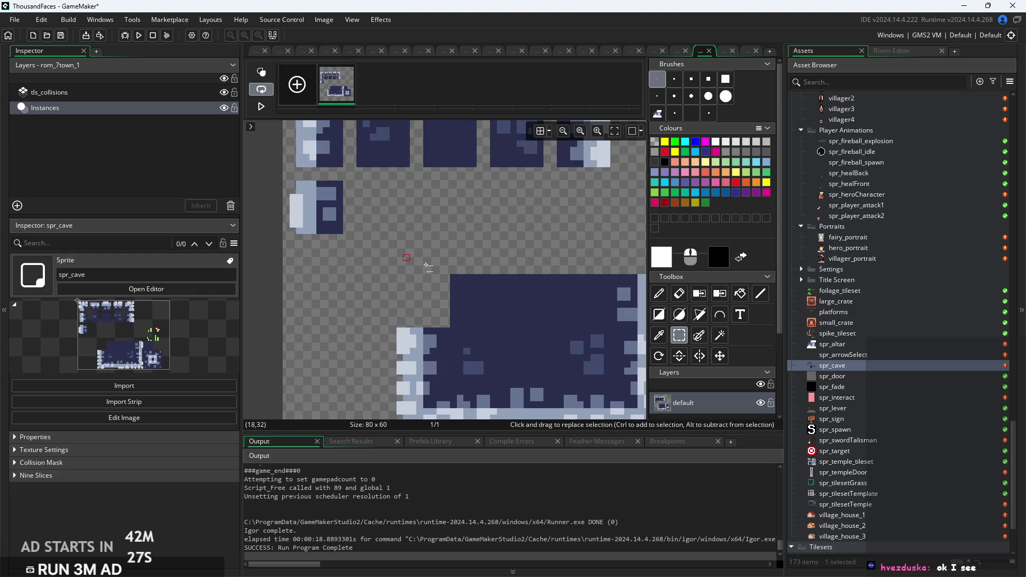
{"action": "left_click", "coordinate": [453, 279]}
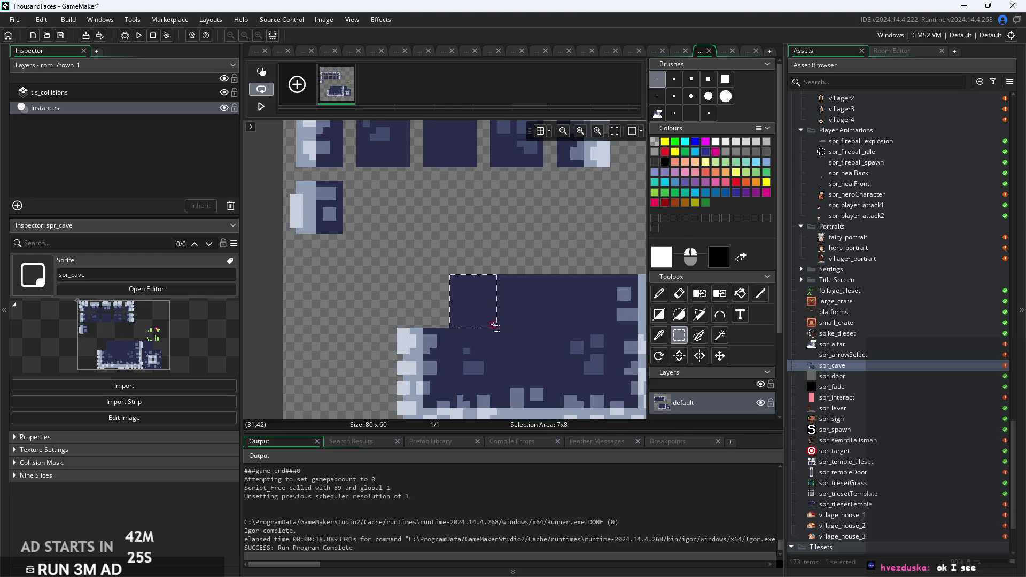
{"action": "mouse_move", "coordinate": [488, 316]}
{"action": "left_mouse_down"}
{"action": "mouse_move", "coordinate": [422, 262]}
{"action": "mouse_move", "coordinate": [393, 220]}
{"action": "left_mouse_up"}
{"action": "left_click", "coordinate": [410, 237]}
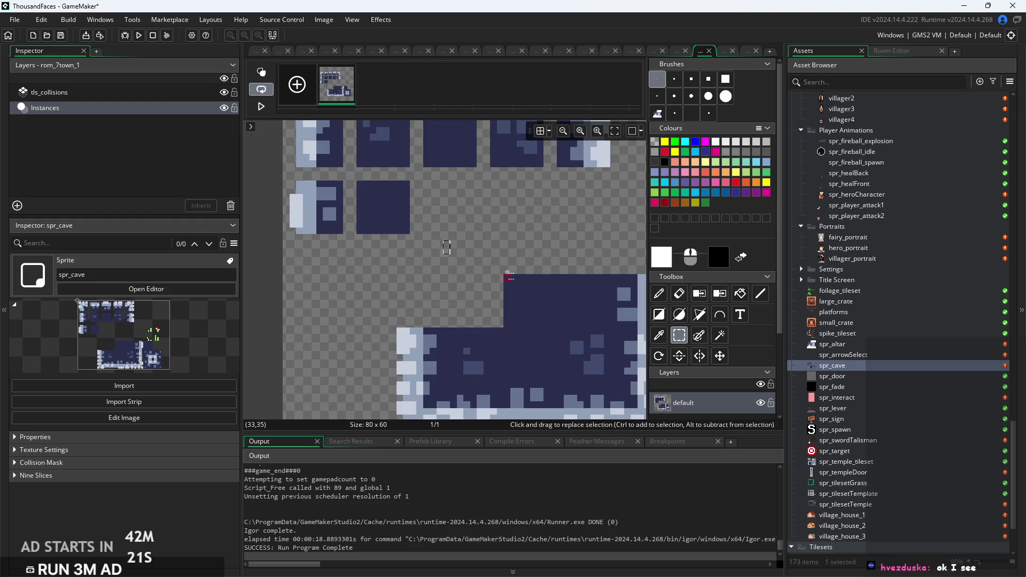
Move more dark tiles and a light-edged tile from the bottom block into the second tile row.
{"action": "mouse_move", "coordinate": [504, 275]}
{"action": "left_mouse_down"}
{"action": "mouse_move", "coordinate": [560, 342]}
{"action": "mouse_move", "coordinate": [473, 228]}
{"action": "left_mouse_up"}
{"action": "left_click", "coordinate": [488, 229]}
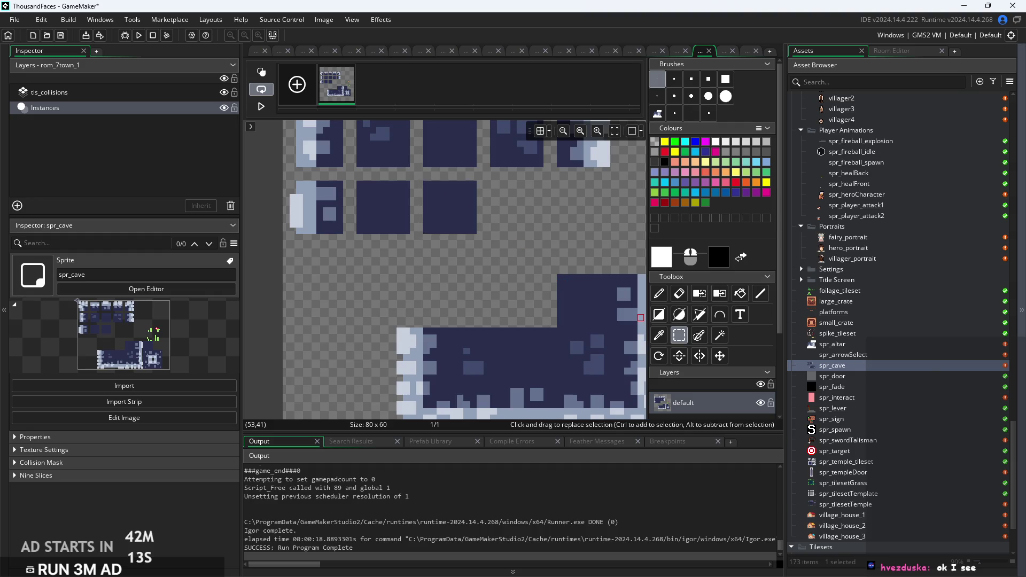
{"action": "mouse_move", "coordinate": [559, 279]}
{"action": "left_mouse_down"}
{"action": "mouse_move", "coordinate": [595, 324]}
{"action": "mouse_move", "coordinate": [534, 227]}
{"action": "left_mouse_up"}
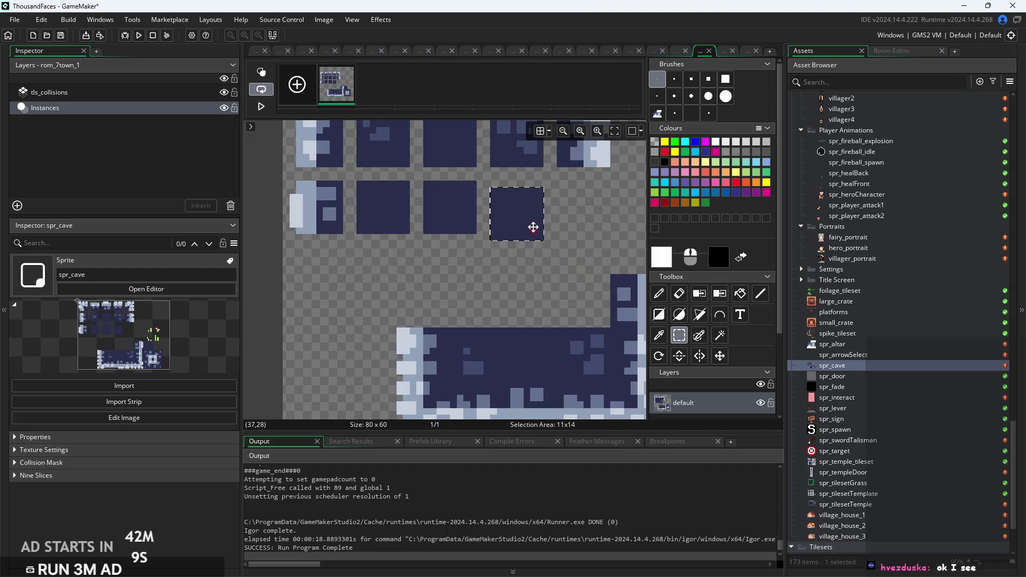
{"action": "scroll", "coordinate": [606, 271], "scroll_direction": "right", "scroll_amount": 3}
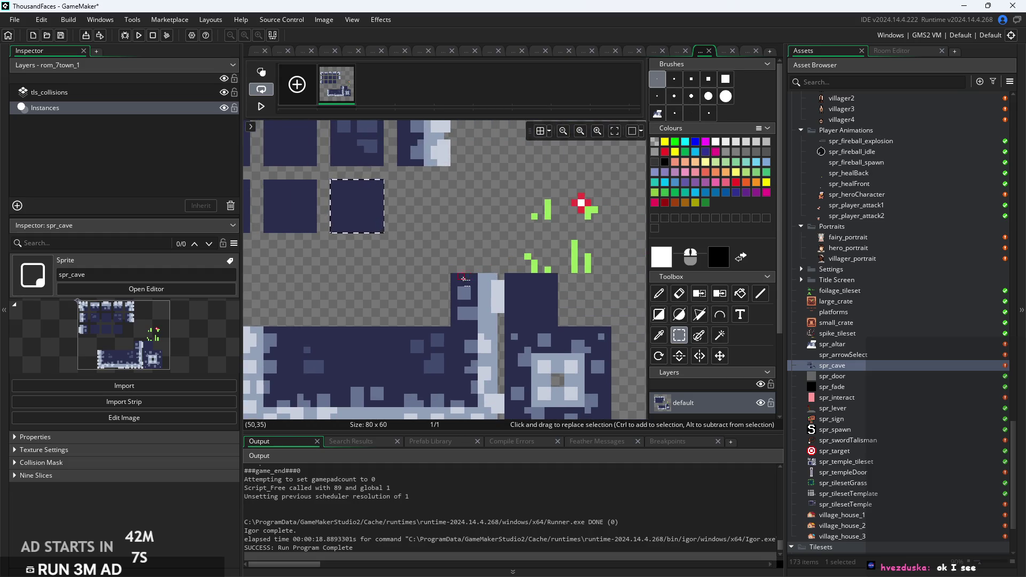
{"action": "mouse_move", "coordinate": [451, 274]}
{"action": "left_mouse_down"}
{"action": "mouse_move", "coordinate": [502, 323]}
{"action": "mouse_move", "coordinate": [449, 228]}
{"action": "left_mouse_up"}
{"action": "left_click", "coordinate": [441, 276]}
{"action": "scroll", "coordinate": [534, 267], "scroll_direction": "left", "scroll_amount": 3}
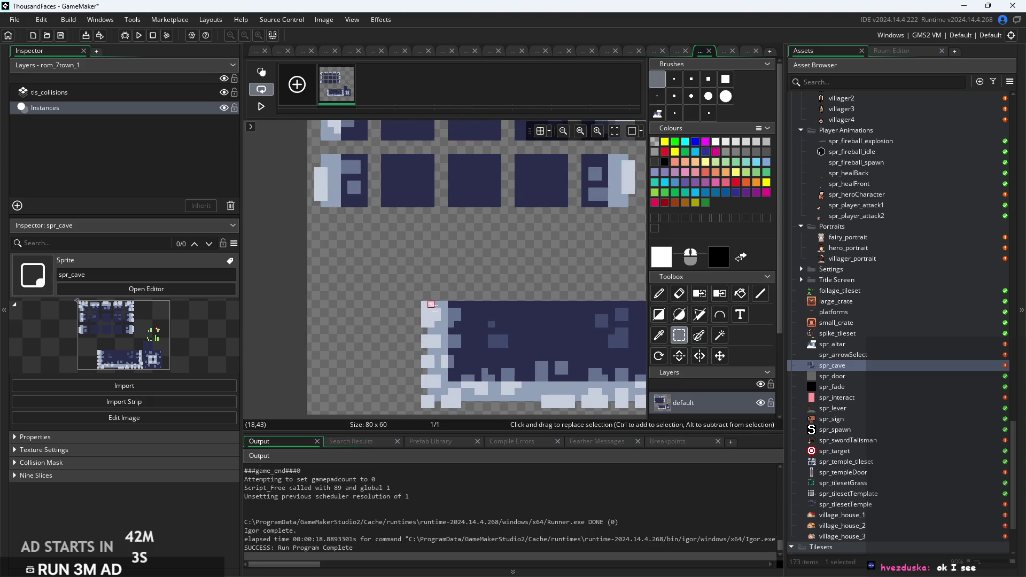